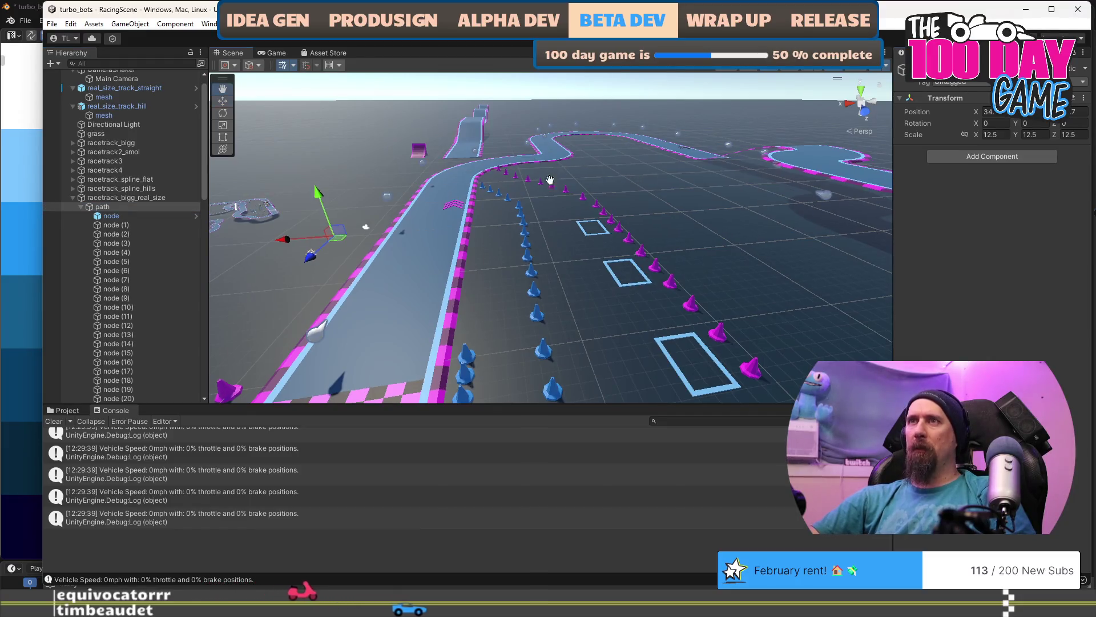
- Orbit across the track and inspect path nodes (4) through (6) along the track path
mouse_move(457, 240)
mouse_down()
mouse_move(467, 187)
mouse_move(514, 152)
mouse_move(588, 303)
mouse_move(657, 341)
mouse_move(688, 292)
mouse_up()
click(550, 201)
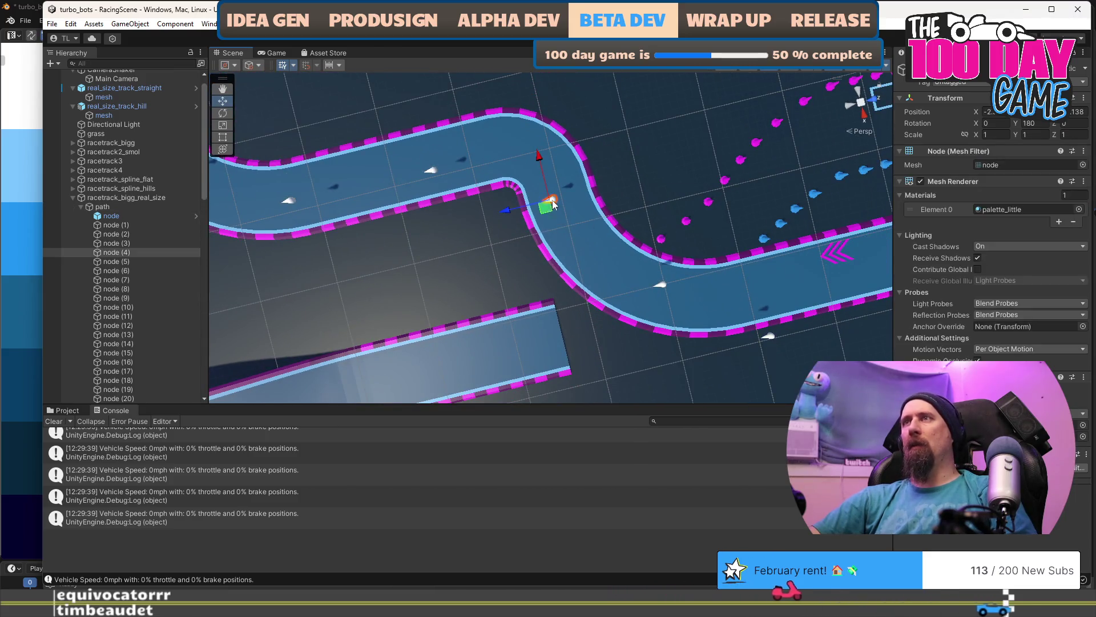
click(428, 169)
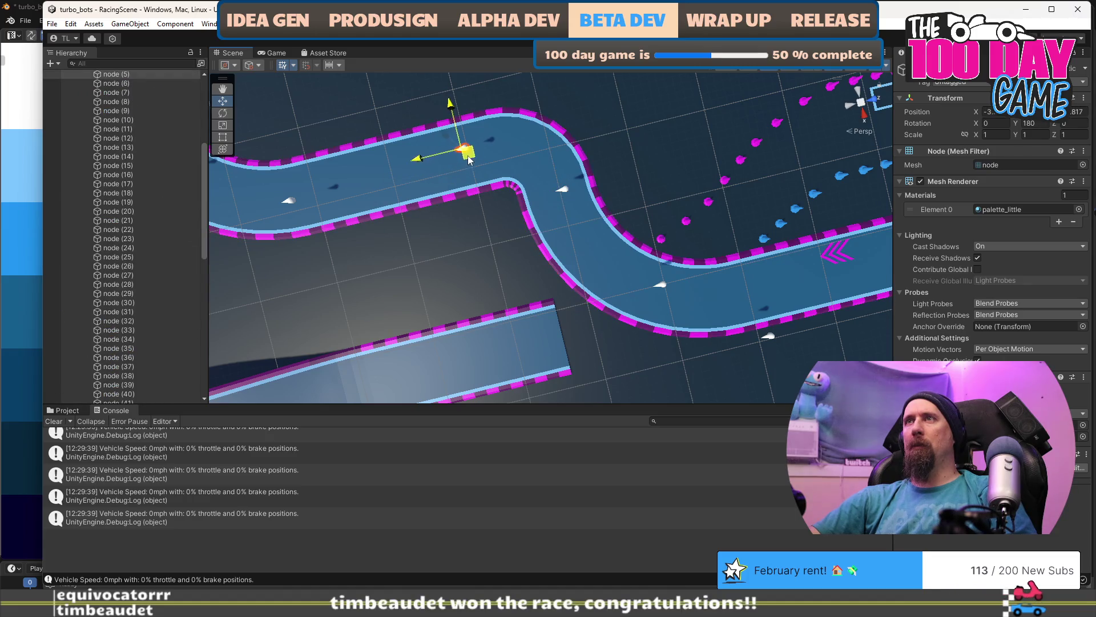
click(290, 204)
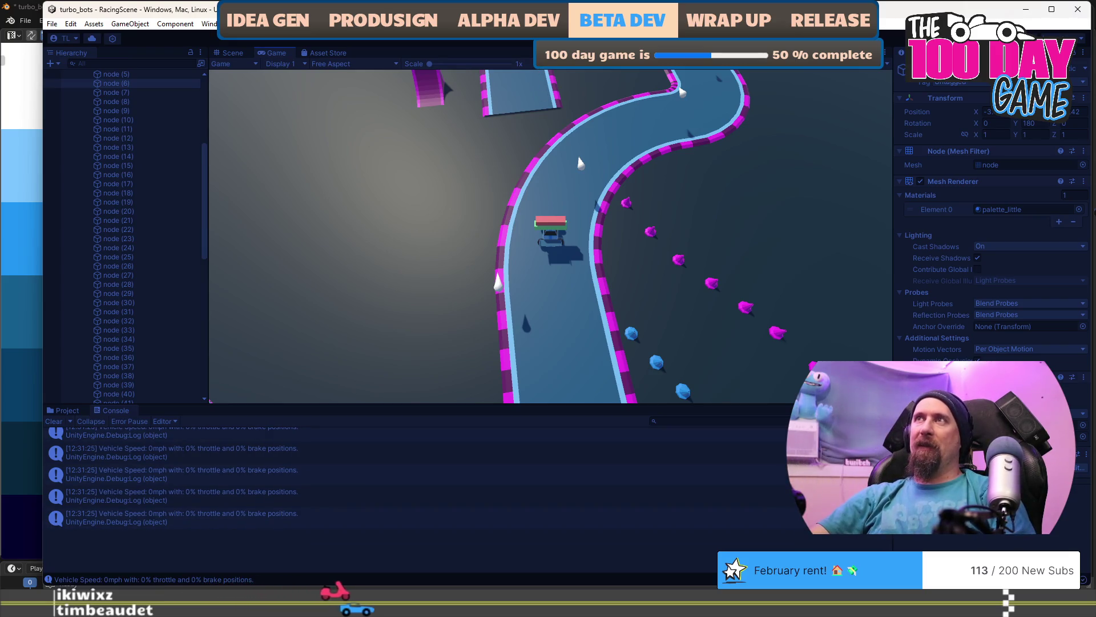
- Stop the running RacingScene with Ctrl+P to return to the Scene view
key(ctrl+p)
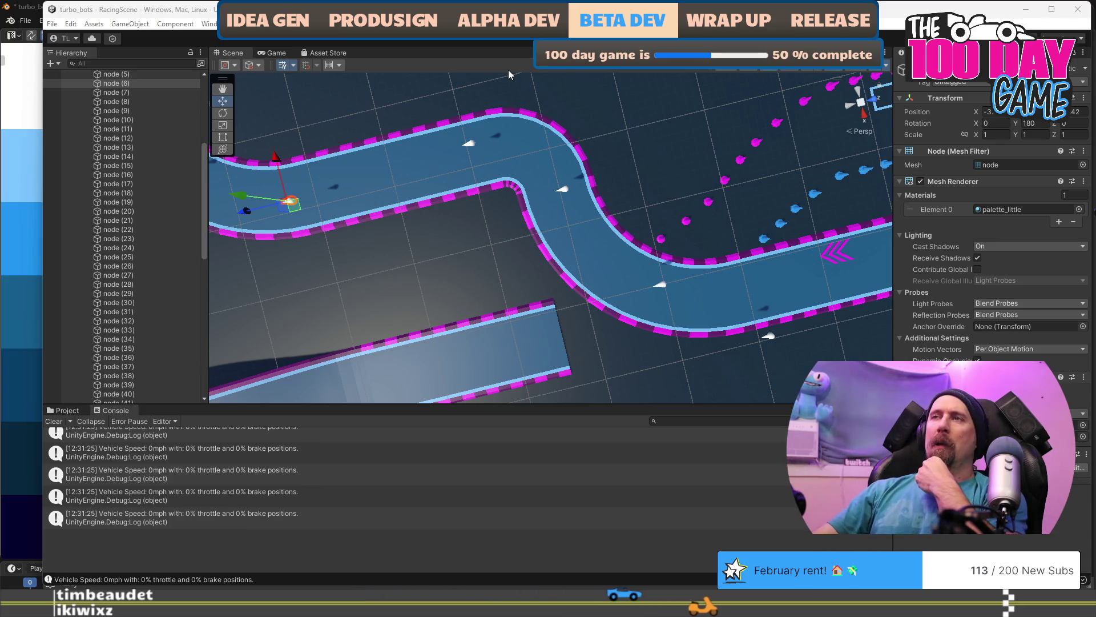
- Collapse and select the racetrack's path object, then orbit low along the track toward the pit lane
drag(514, 142, 564, 187)
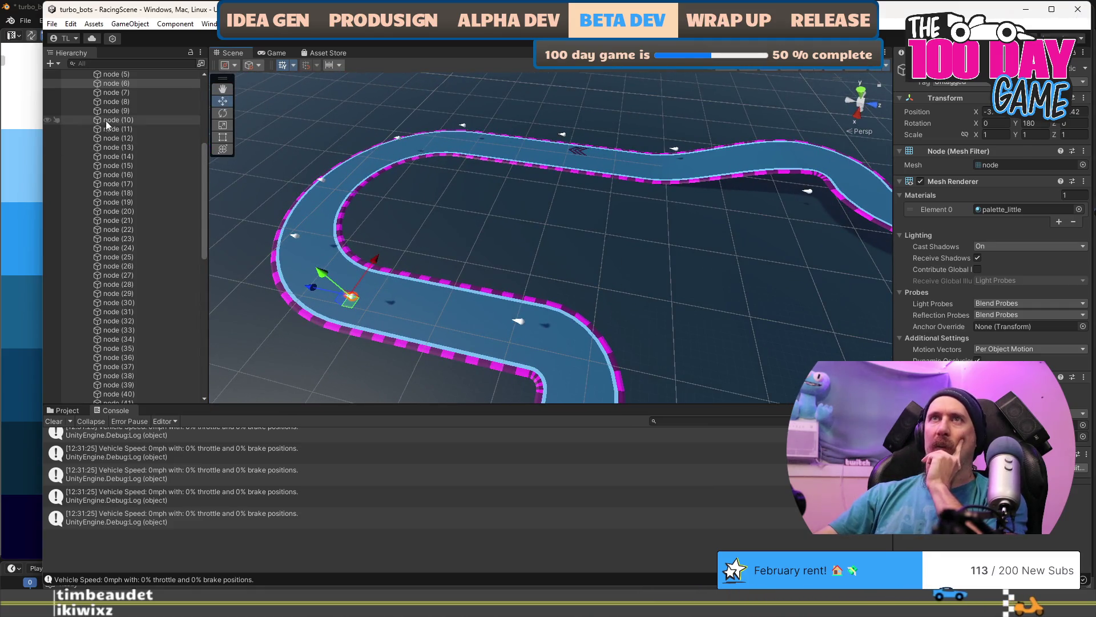
scroll(98, 137, up, 10)
click(81, 156)
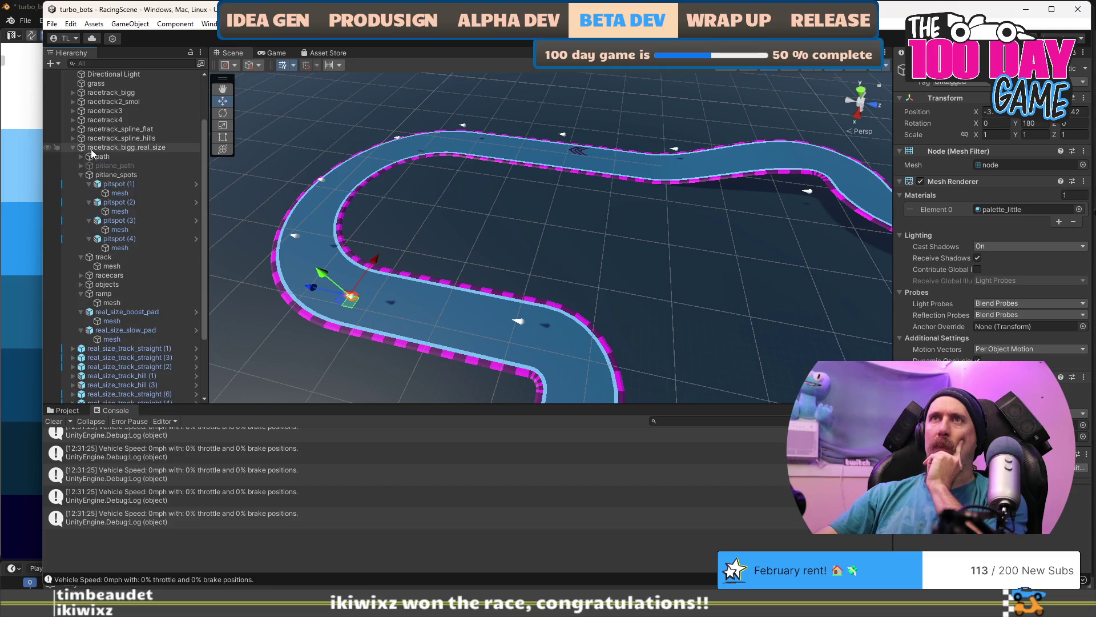
click(93, 158)
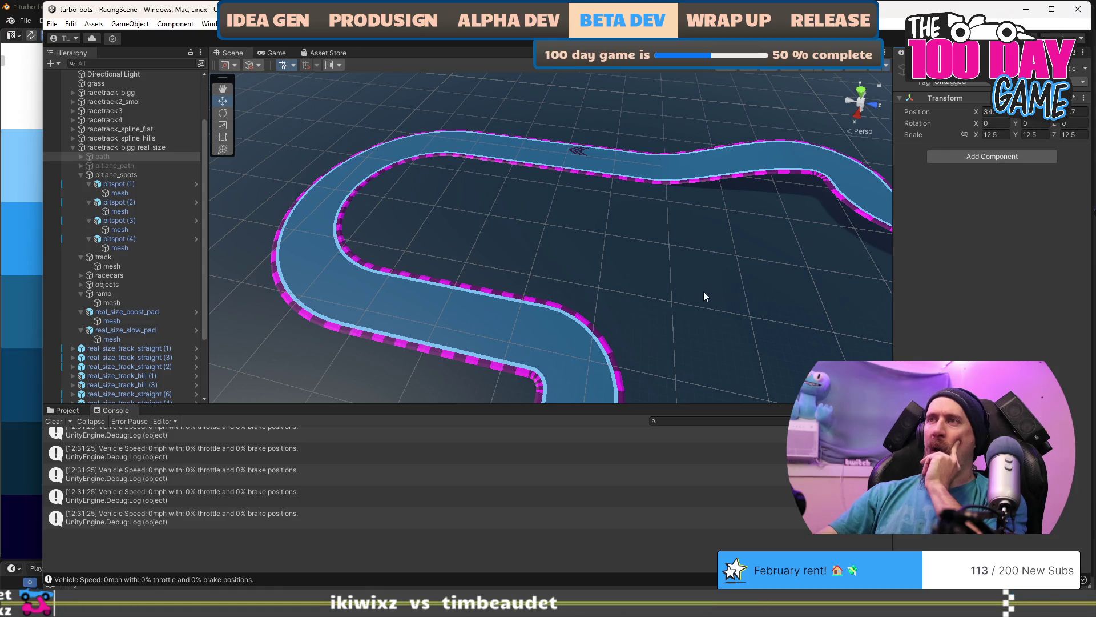
mouse_move(704, 291)
mouse_down()
mouse_move(482, 269)
mouse_move(436, 225)
mouse_move(493, 285)
mouse_move(378, 280)
mouse_up()
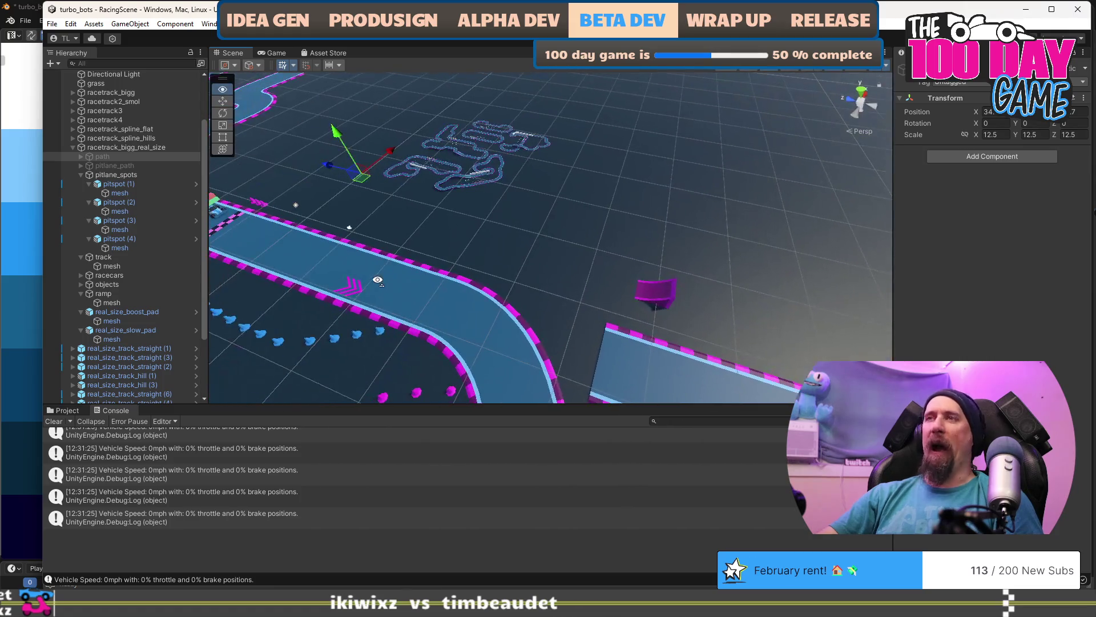
drag(480, 253, 457, 194)
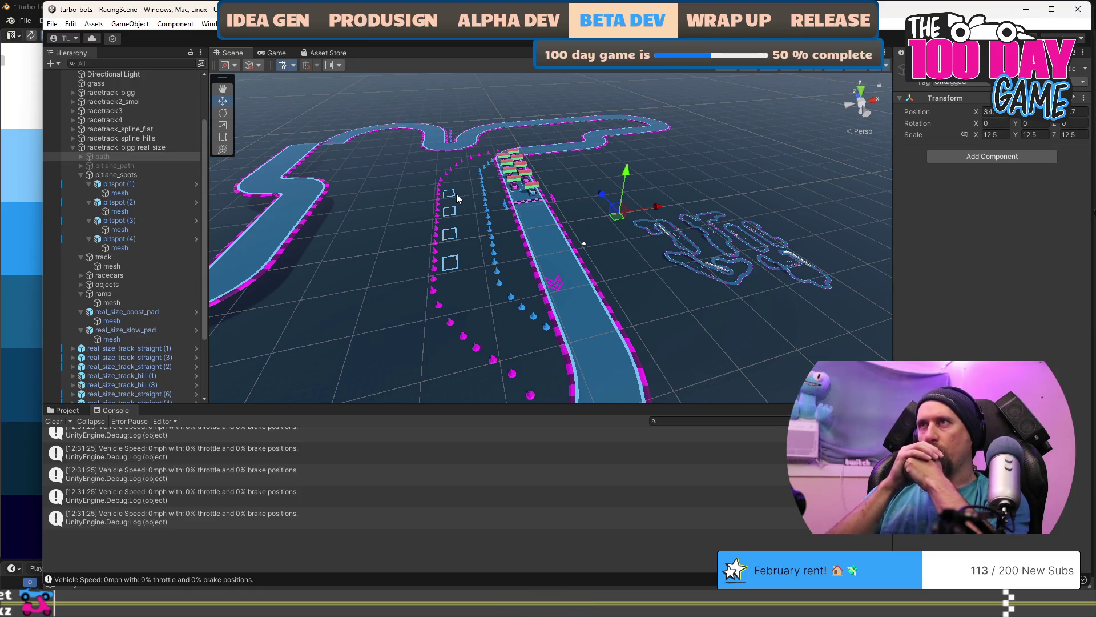
- Search Google in a new browser tab for 'cc0 race track model' and scan the results
key(alt+Tab)
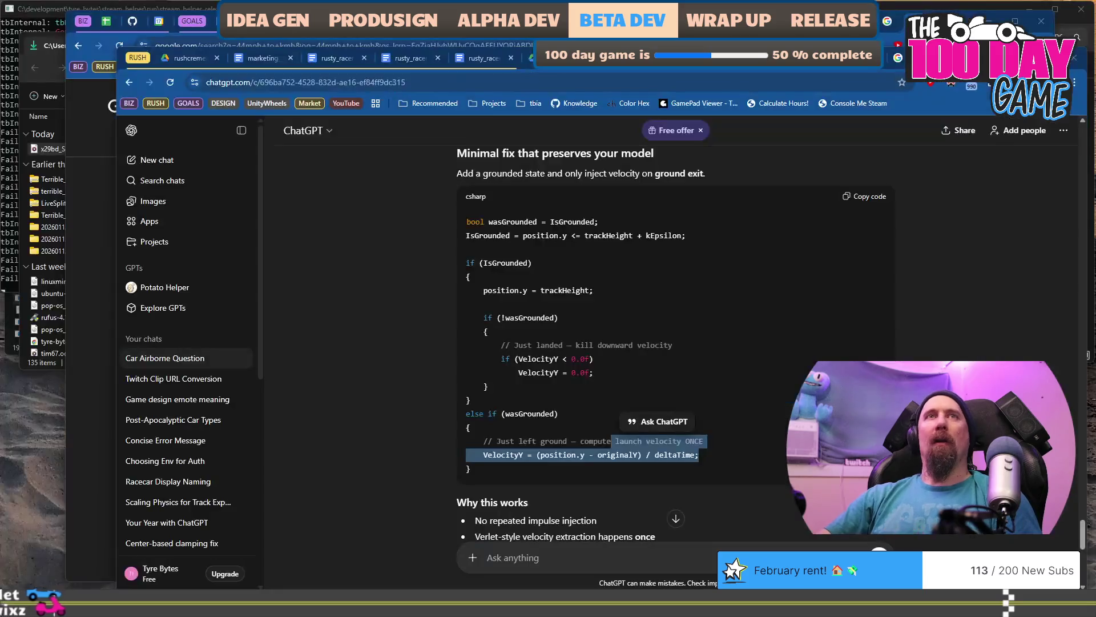
key(ctrl+t)
text(cc)
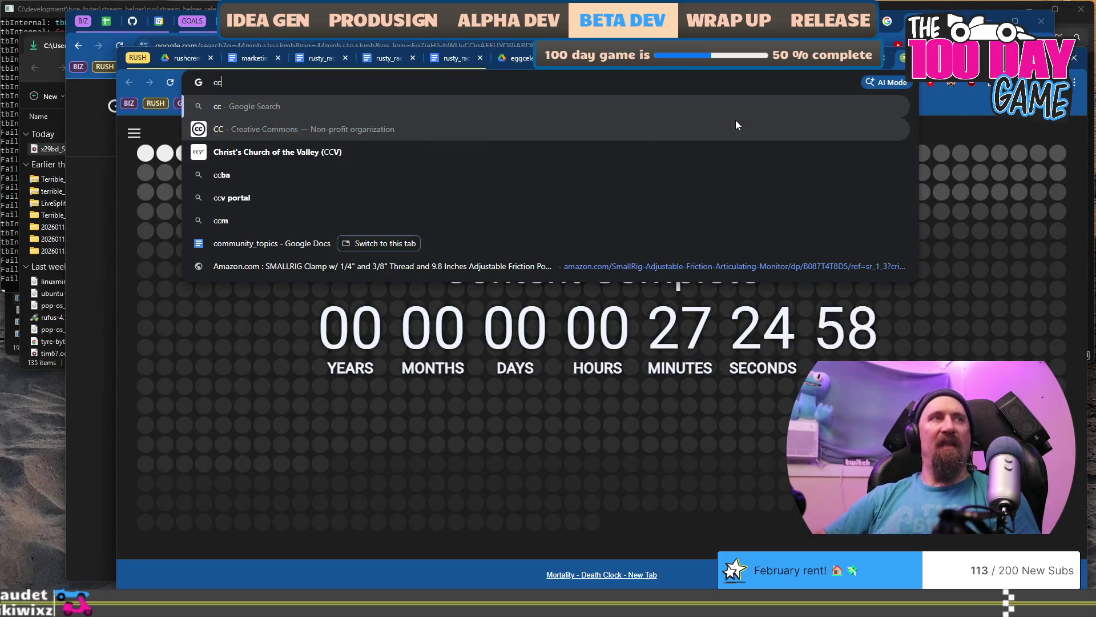
text(0 race)
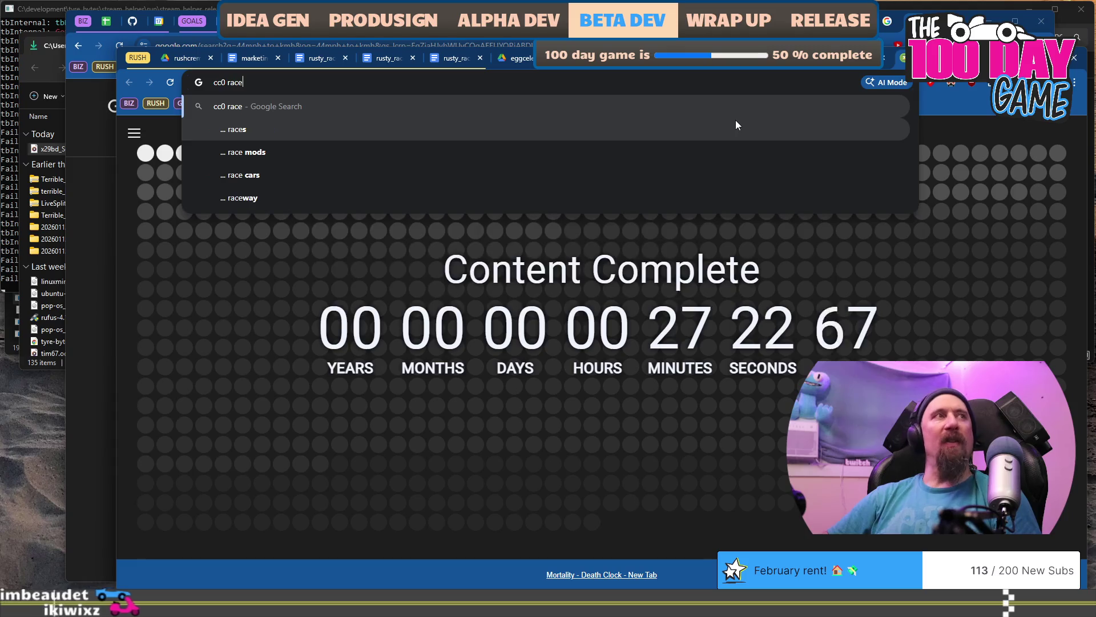
text( track model)
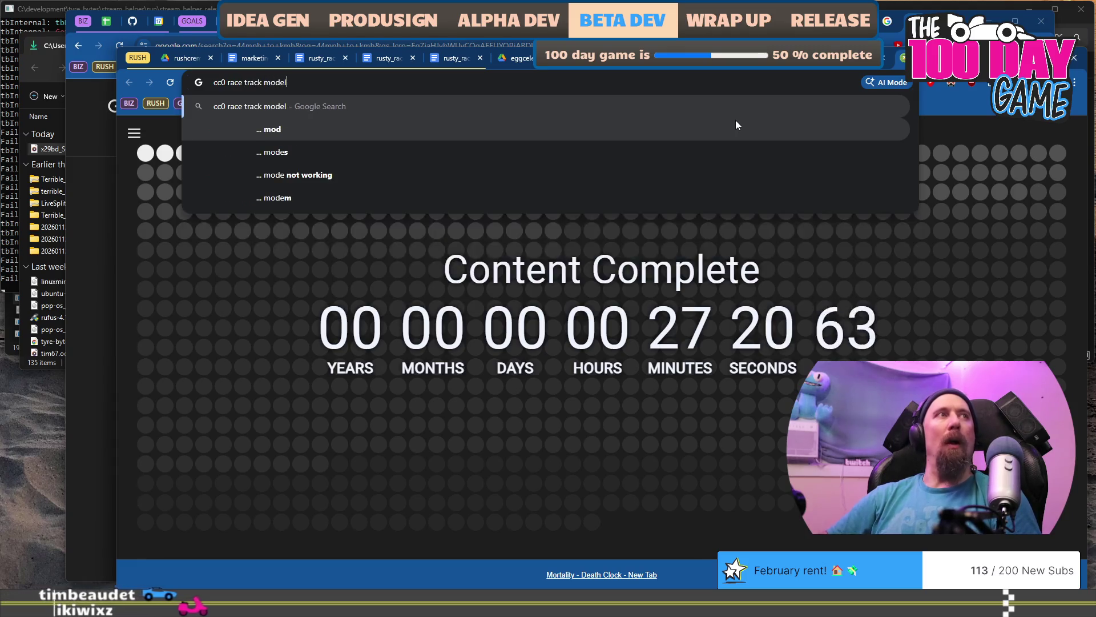
key(Return)
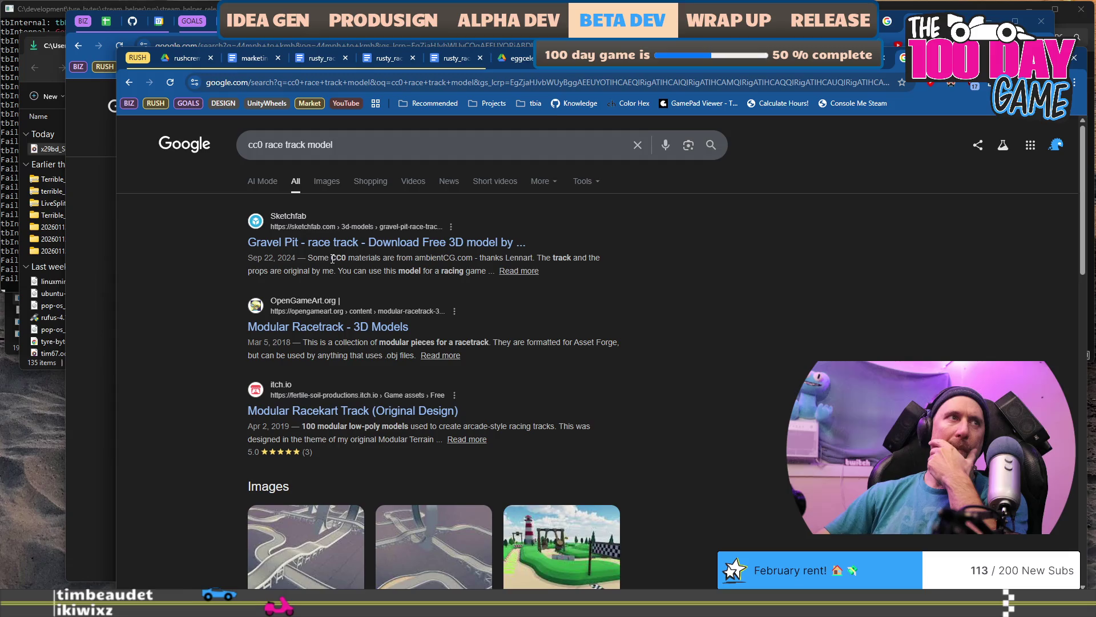
scroll(379, 341, down, 2)
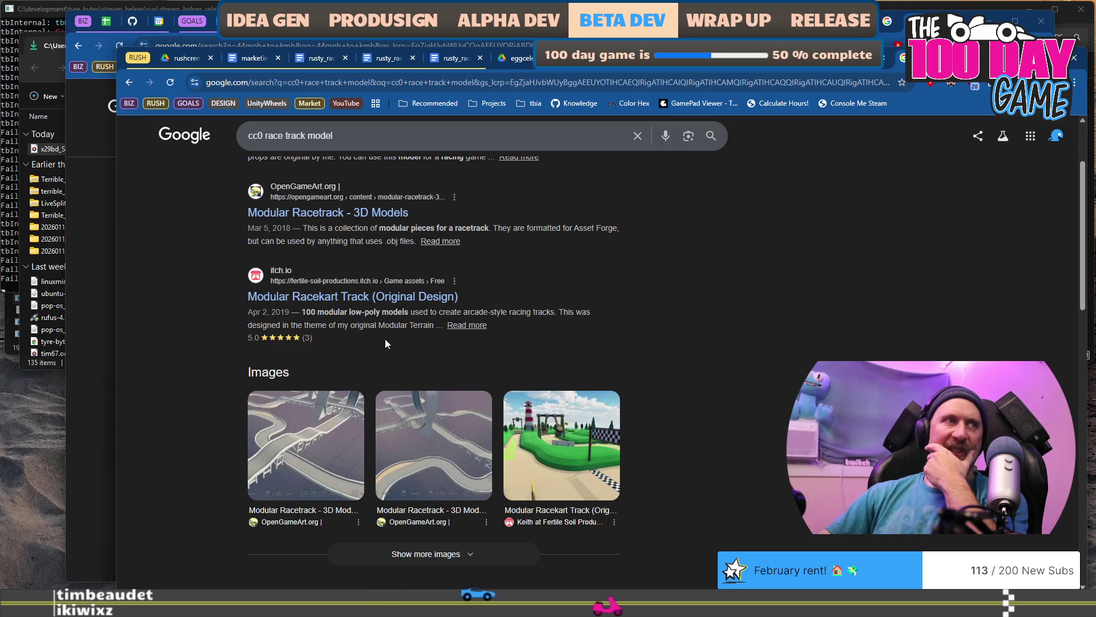
scroll(385, 341, up, 2)
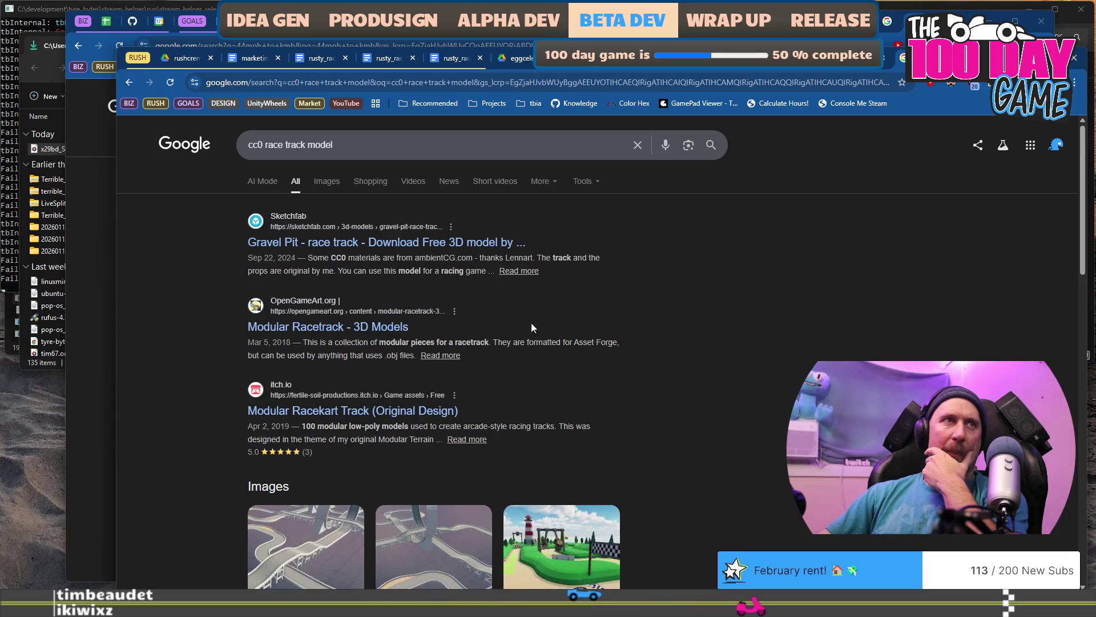
scroll(531, 323, down, 5)
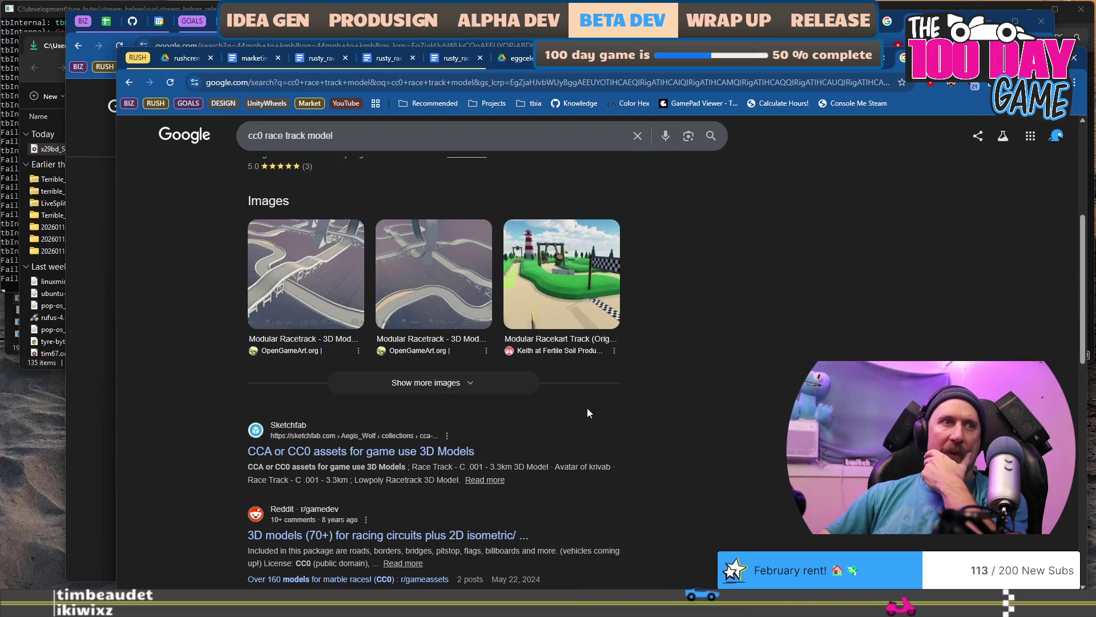
scroll(589, 412, down, 2)
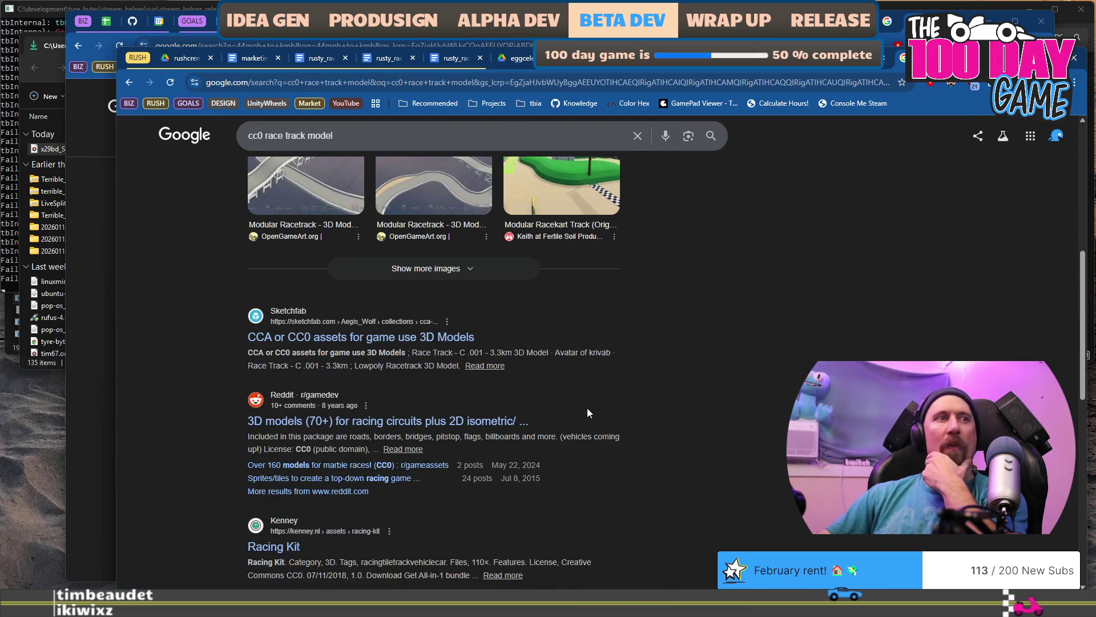
- Glance at the Reddit racing-circuits post, then return to the results and the search box
click(458, 422)
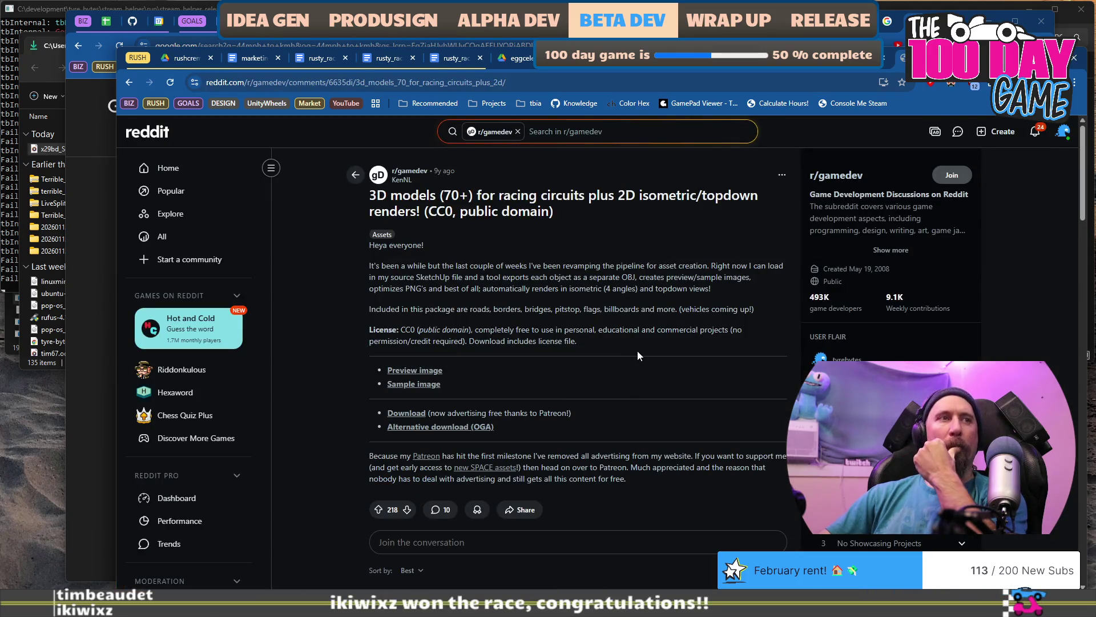
scroll(638, 352, down, 5)
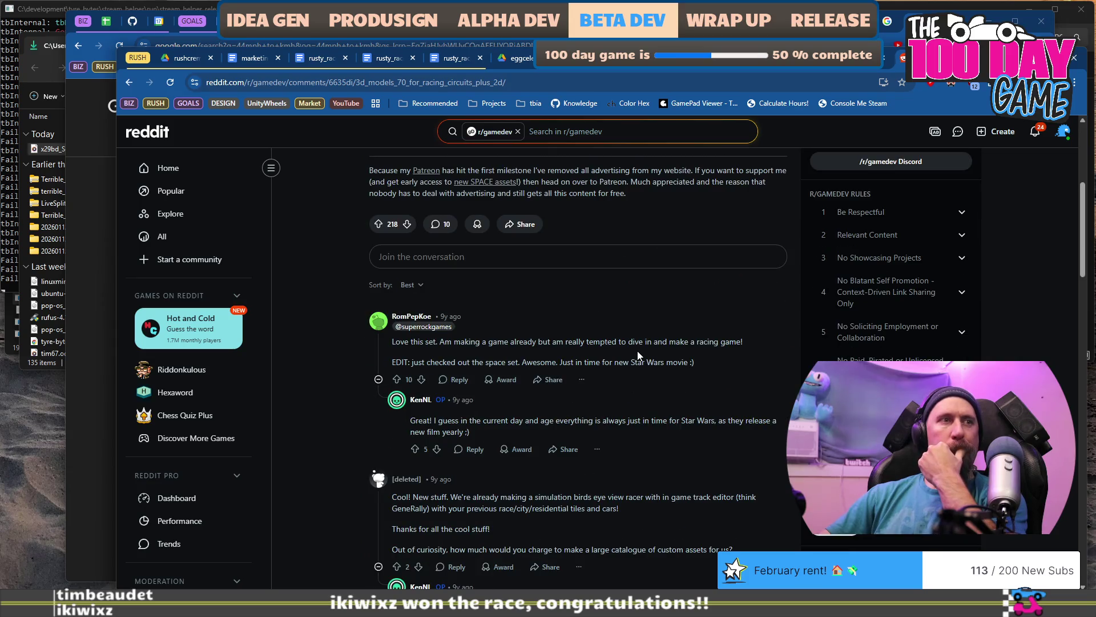
scroll(638, 355, up, 5)
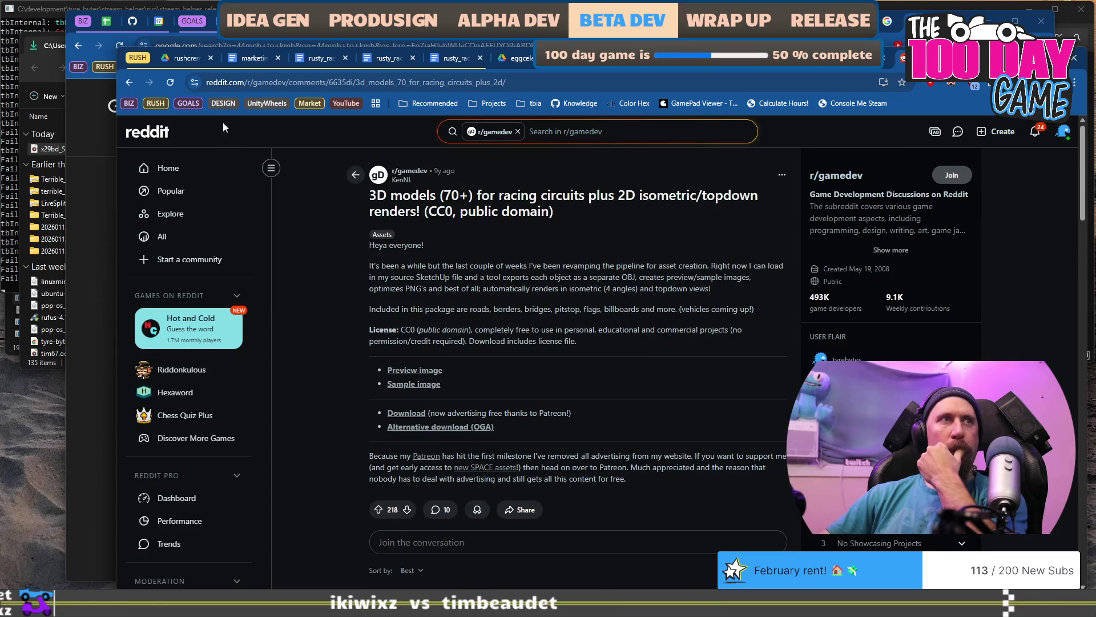
click(129, 82)
scroll(422, 328, down, 3)
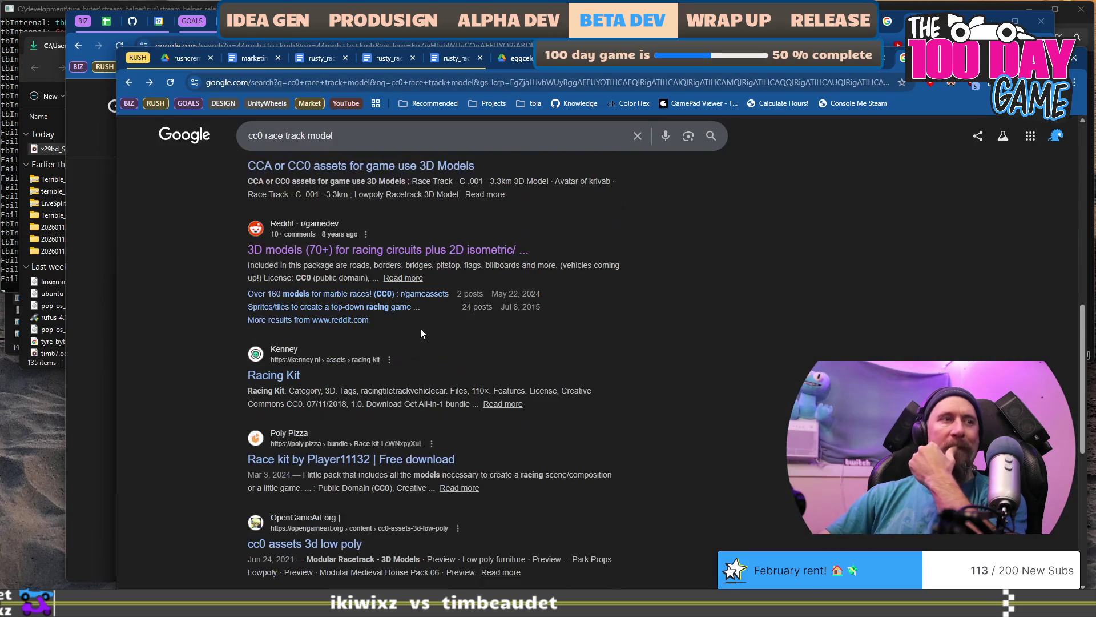
scroll(419, 334, down, 4)
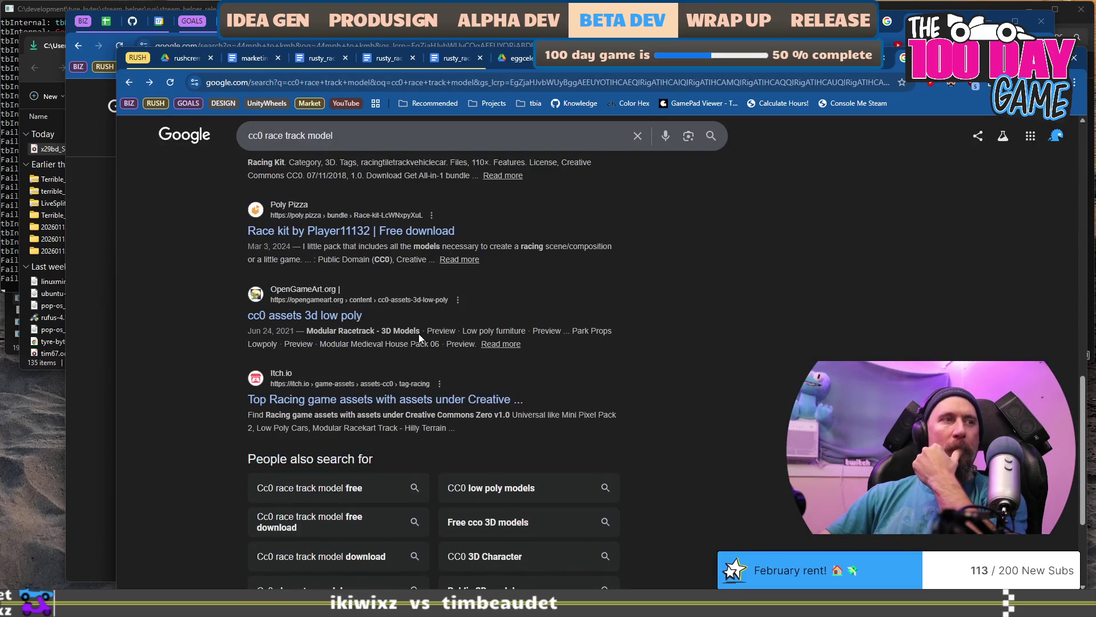
scroll(419, 333, down, 5)
scroll(468, 337, up, 14)
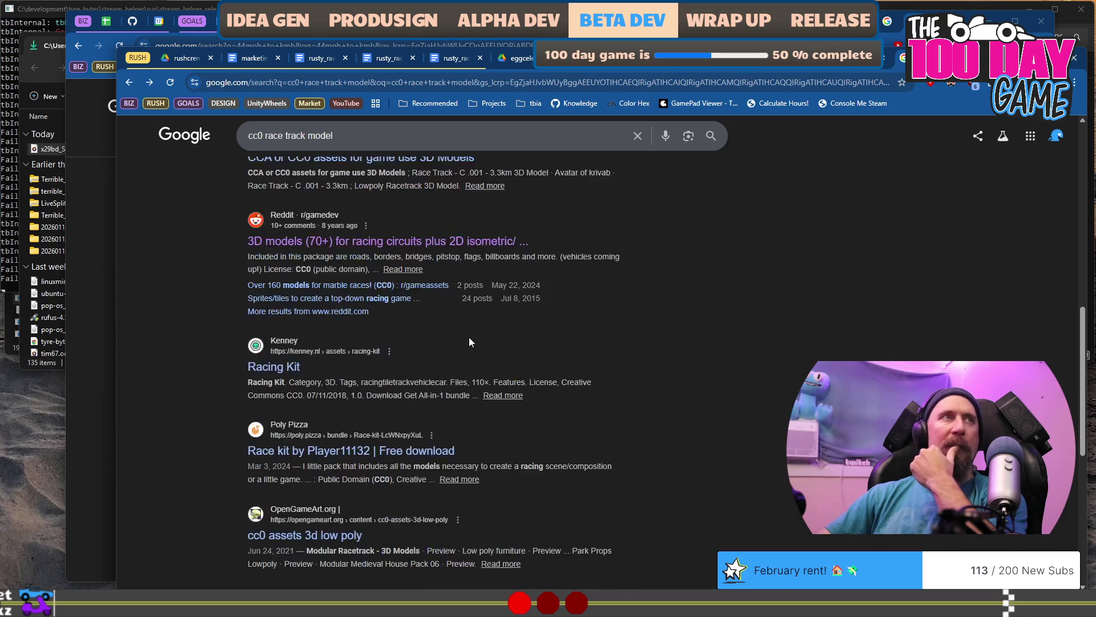
scroll(464, 322, up, 3)
click(369, 138)
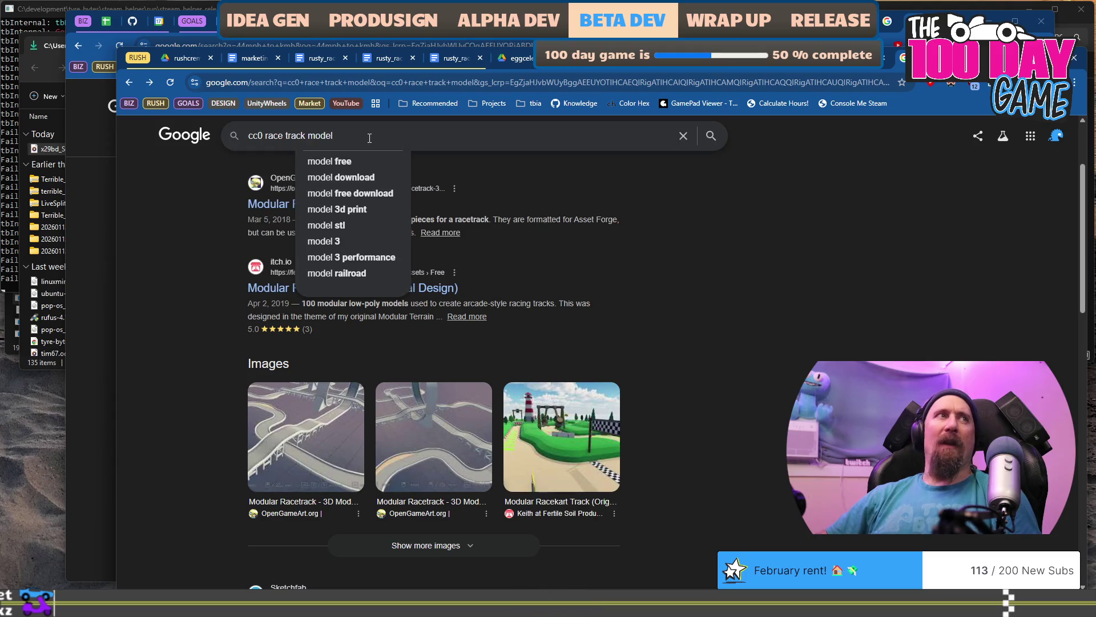
- Refine the search to 'cc0 race track model laguna seca' and scroll through the results
text( l)
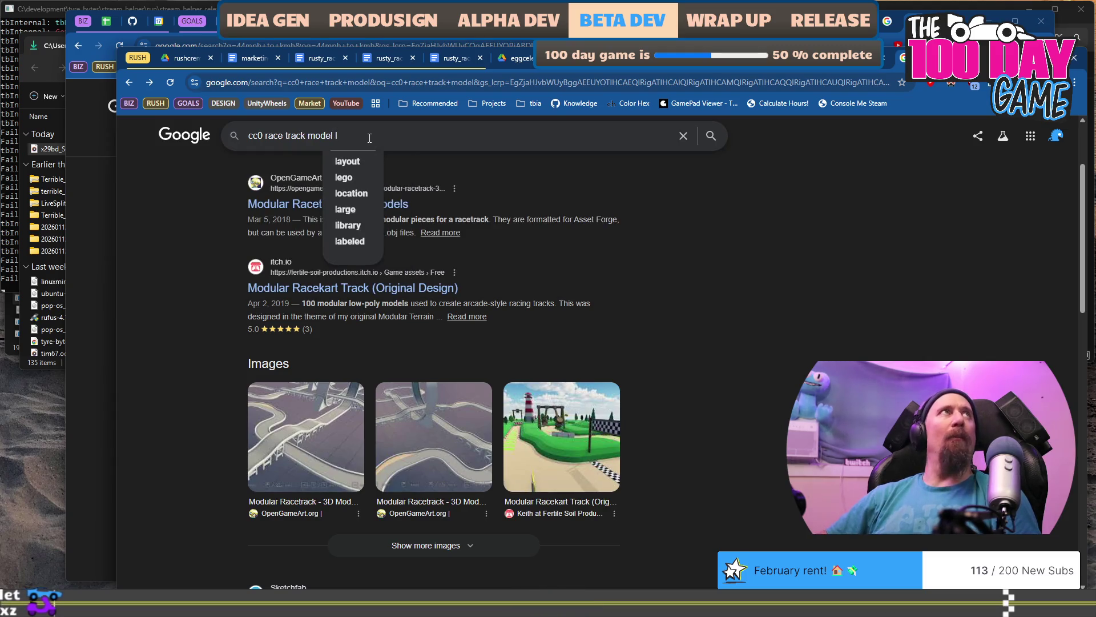
text(agun)
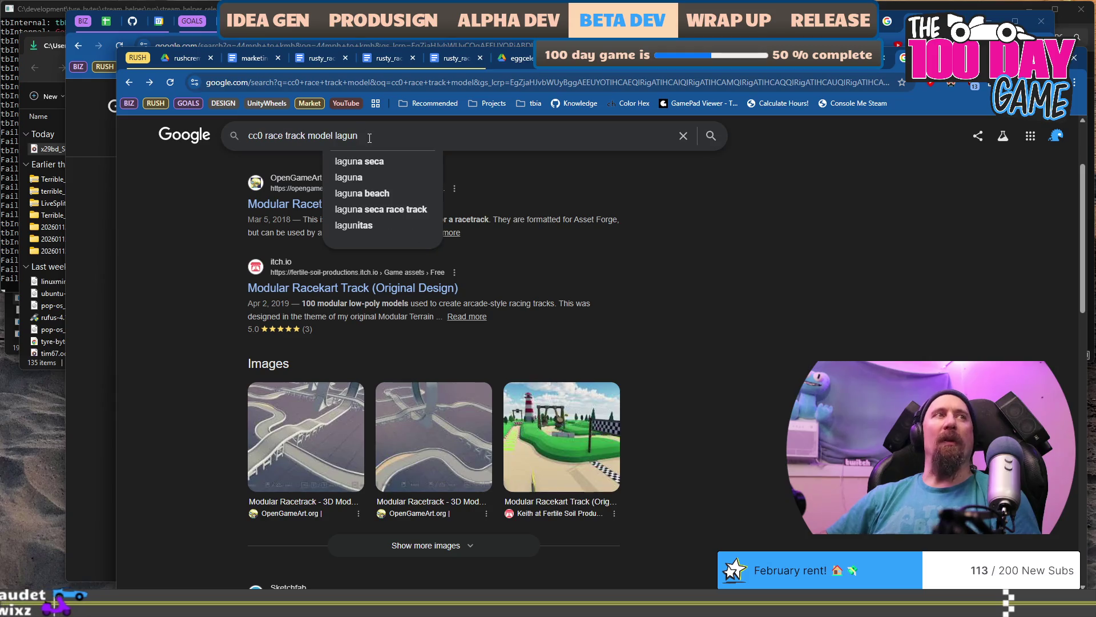
key(Down)
key(Return)
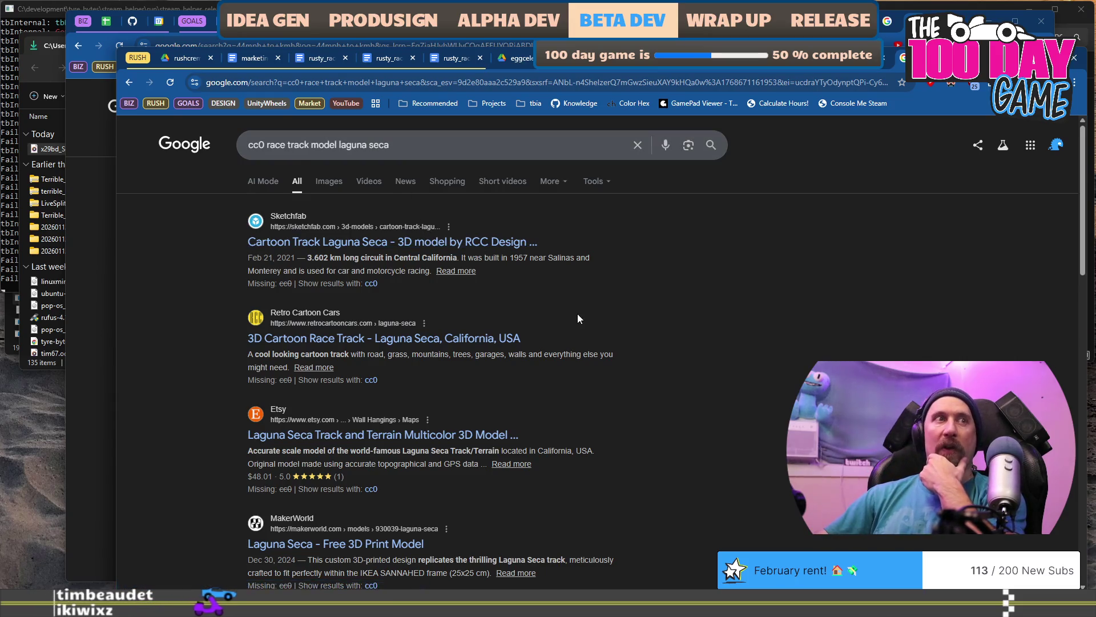
scroll(578, 314, down, 1)
scroll(577, 314, down, 1)
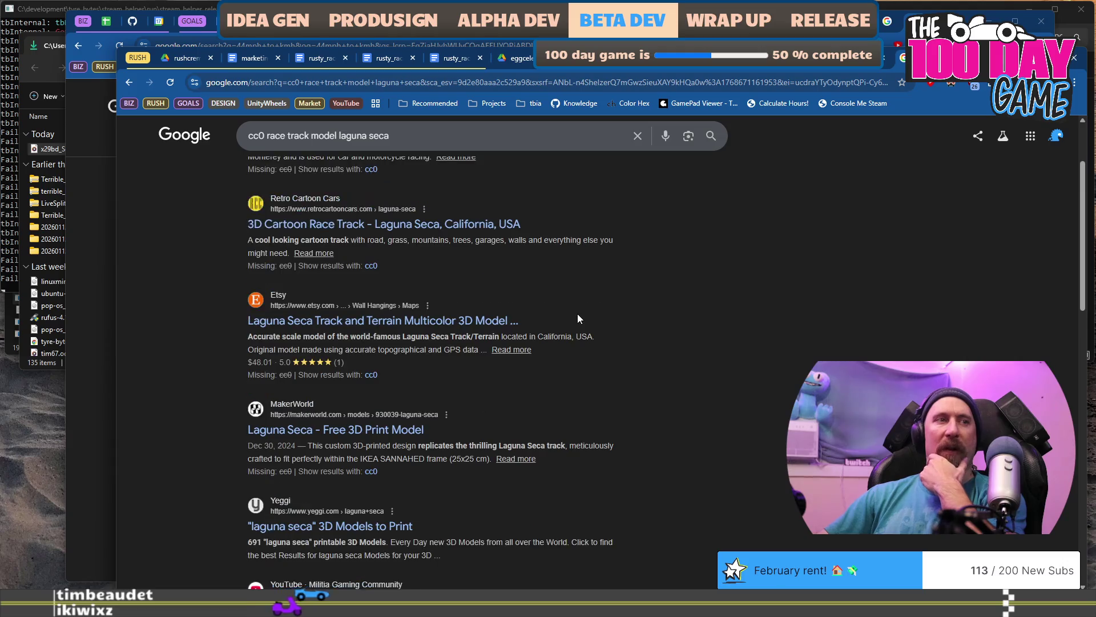
scroll(577, 313, down, 2)
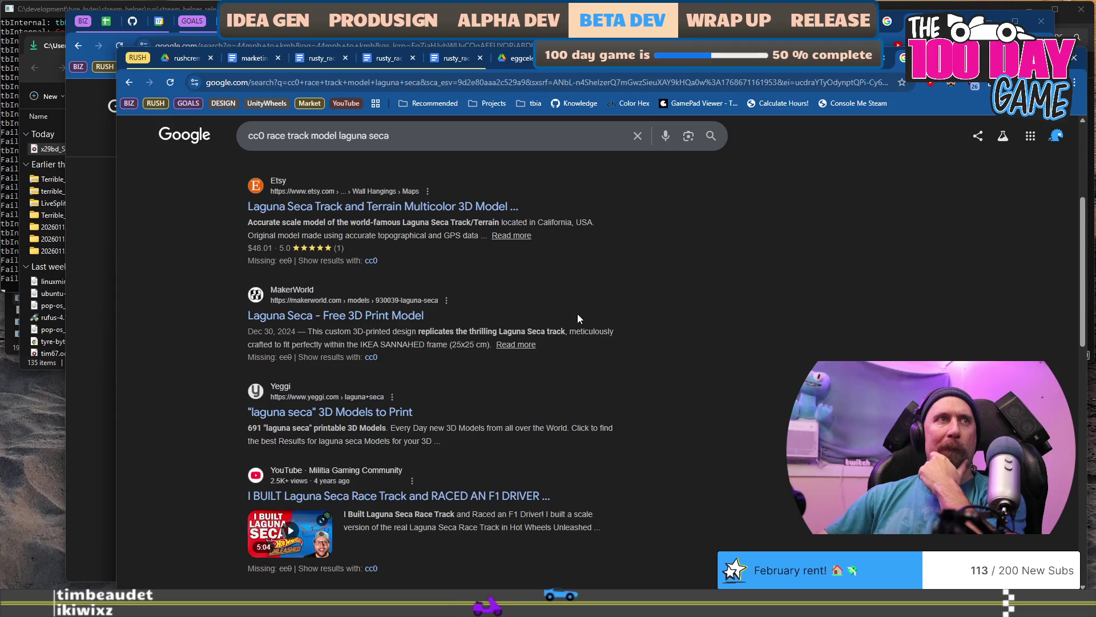
scroll(577, 314, up, 2)
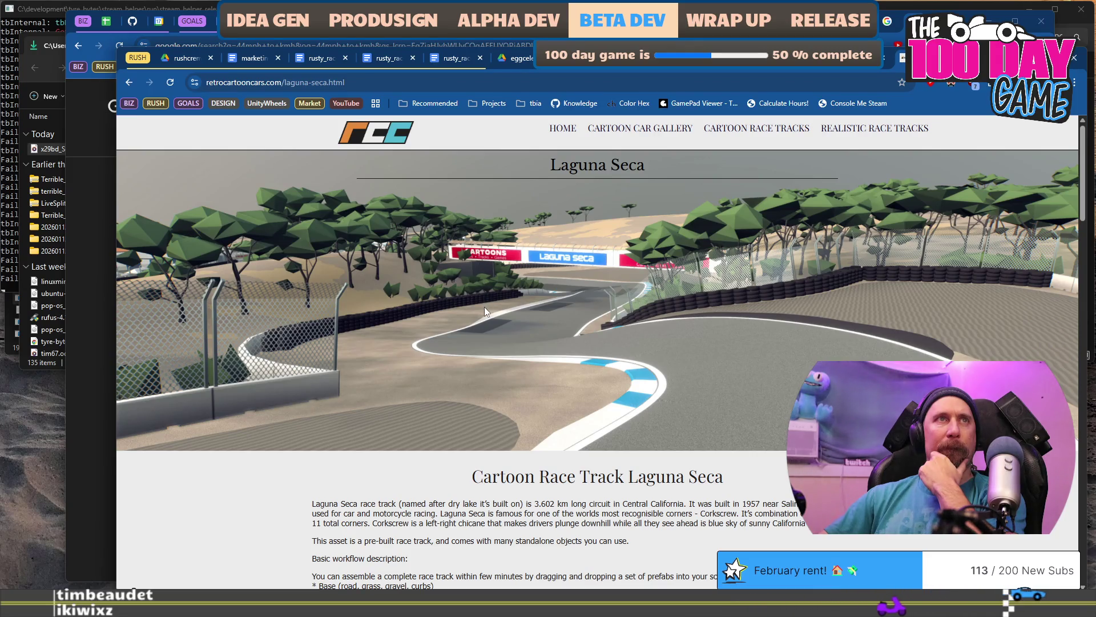
- Scroll past the Laguna Seca page images and open its Unity Asset Store listing
scroll(484, 307, down, 3)
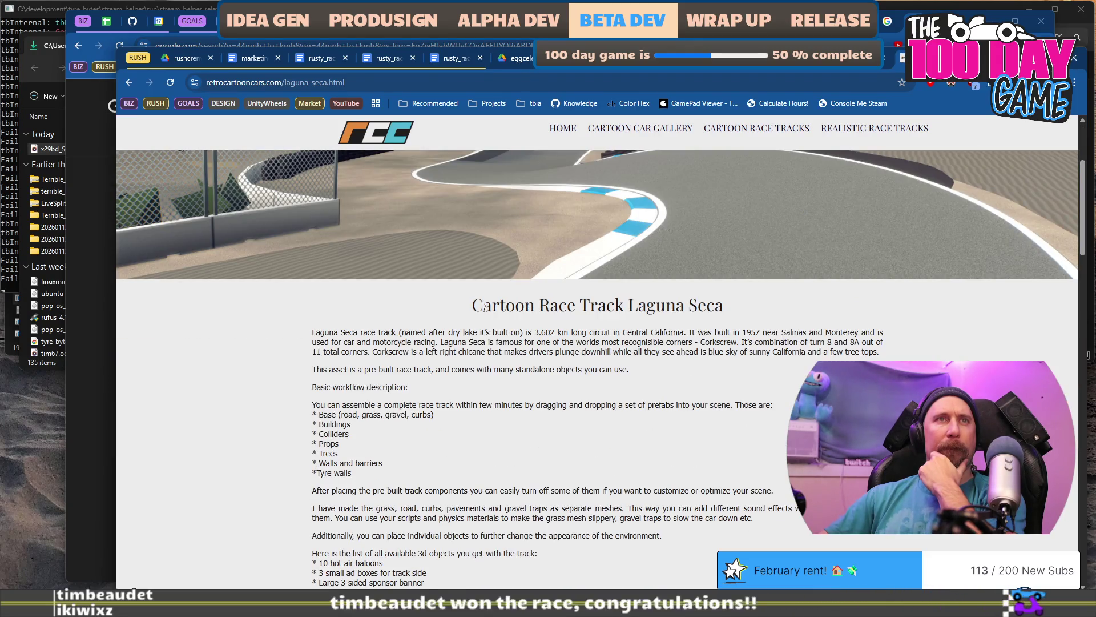
scroll(484, 307, down, 3)
scroll(484, 311, down, 15)
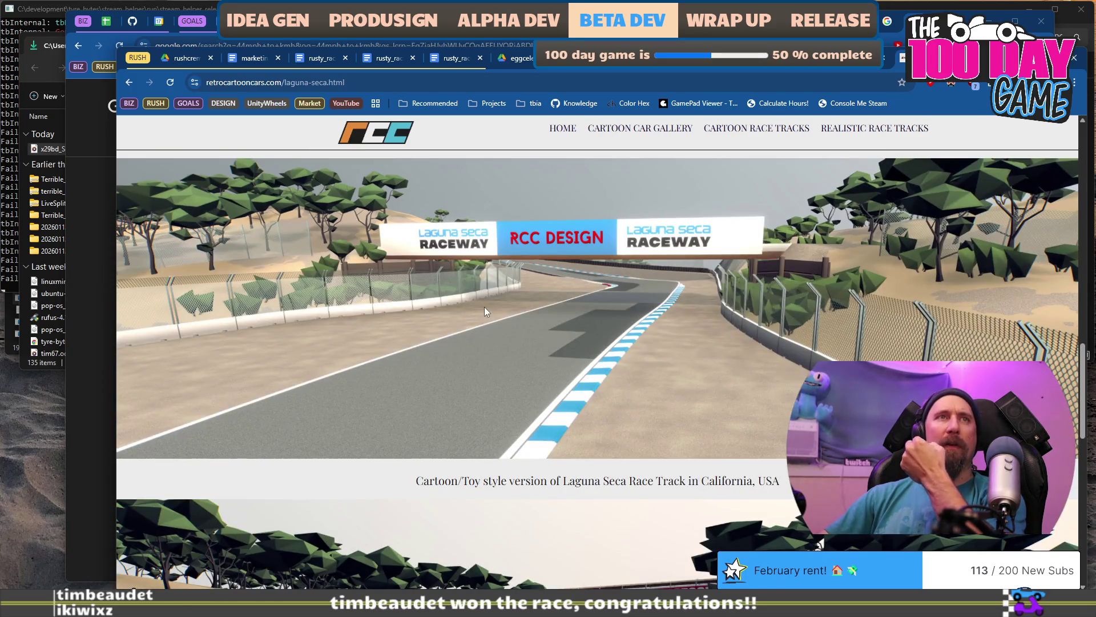
scroll(484, 311, down, 6)
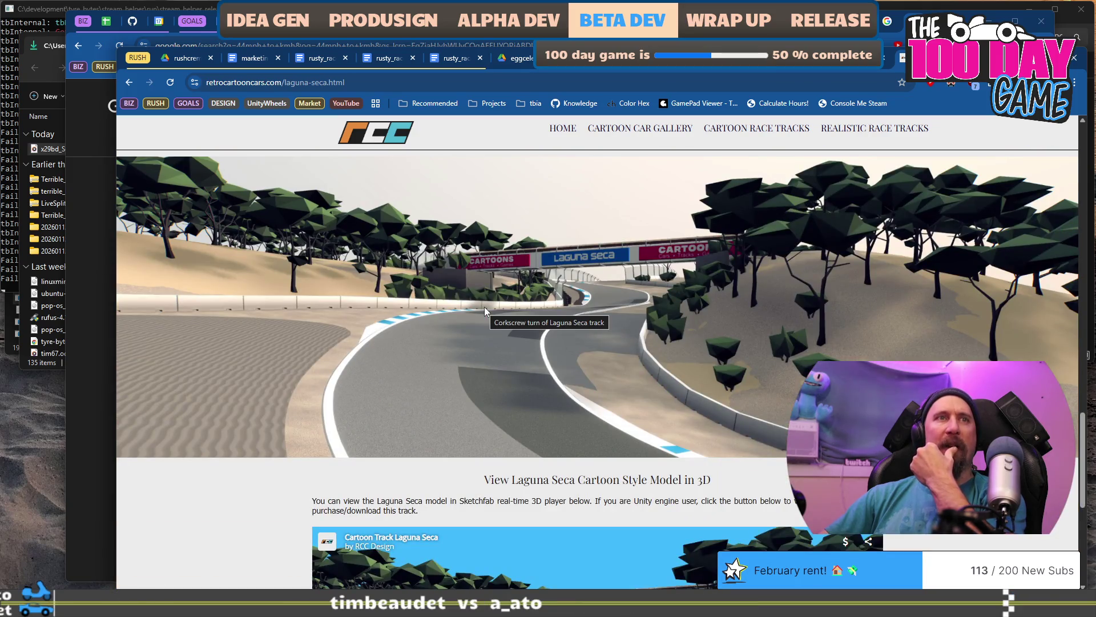
scroll(484, 306, down, 6)
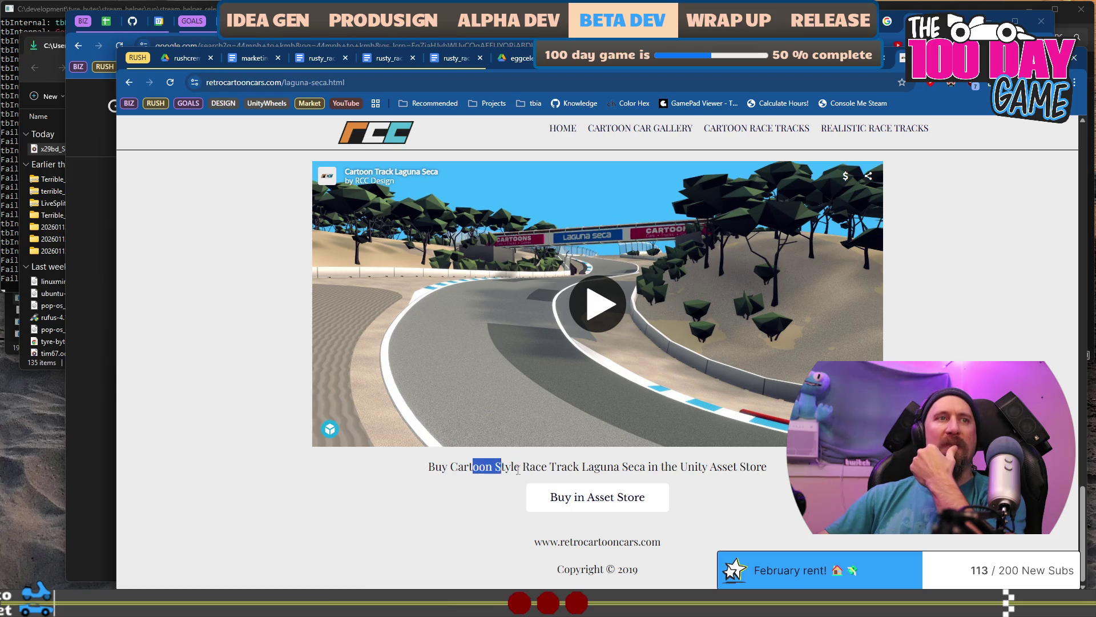
click(636, 502)
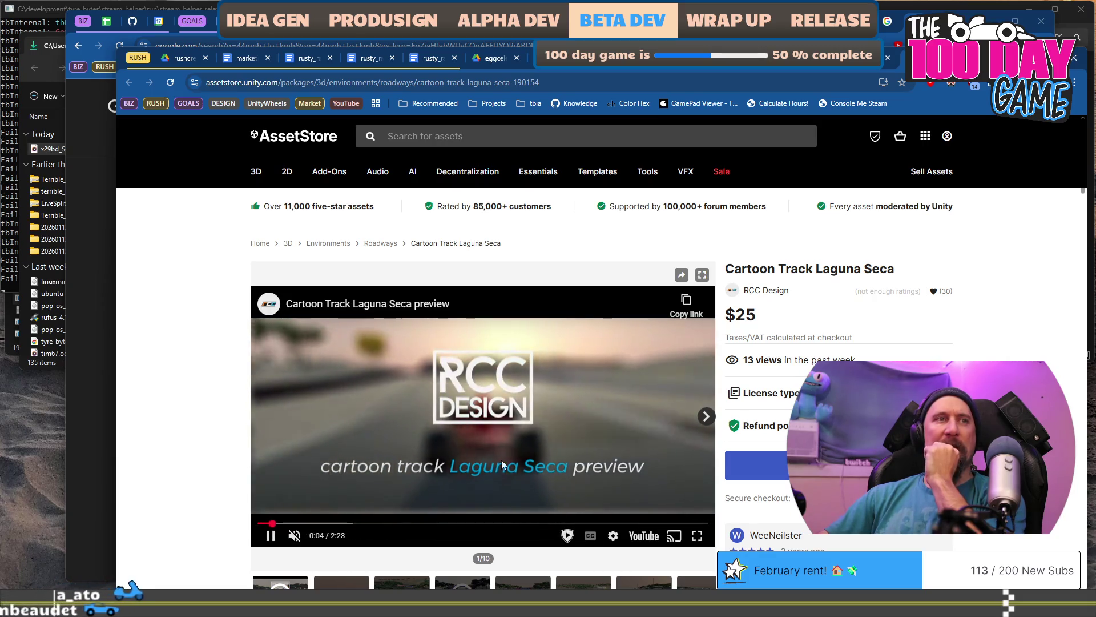
- Skip ahead in the Laguna Seca preview video and scroll through the $25 listing
click(312, 523)
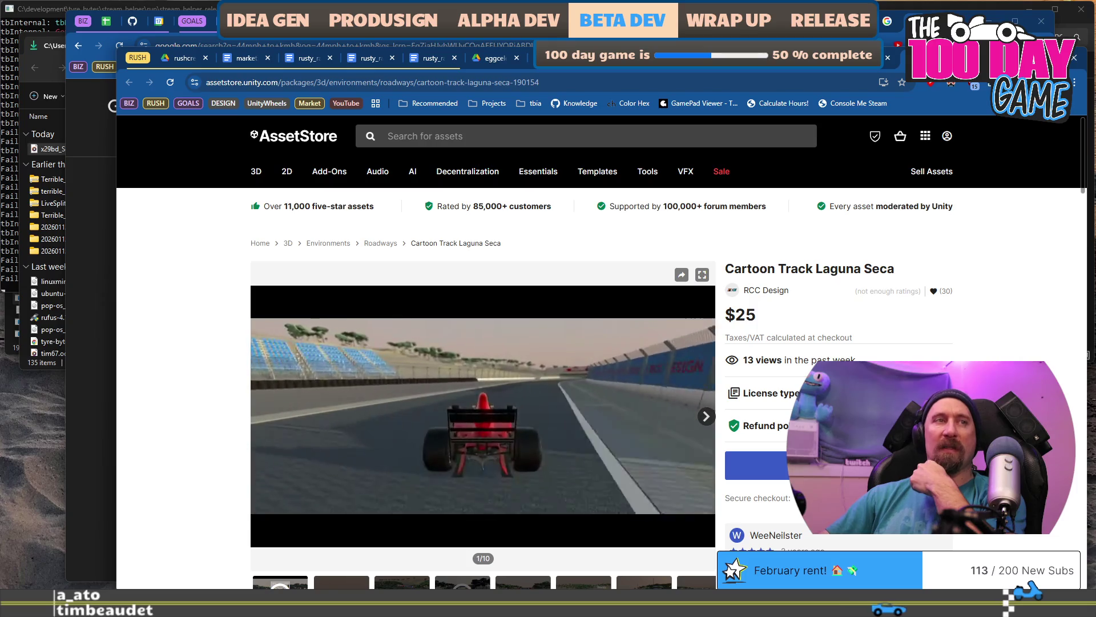
scroll(483, 343, down, 5)
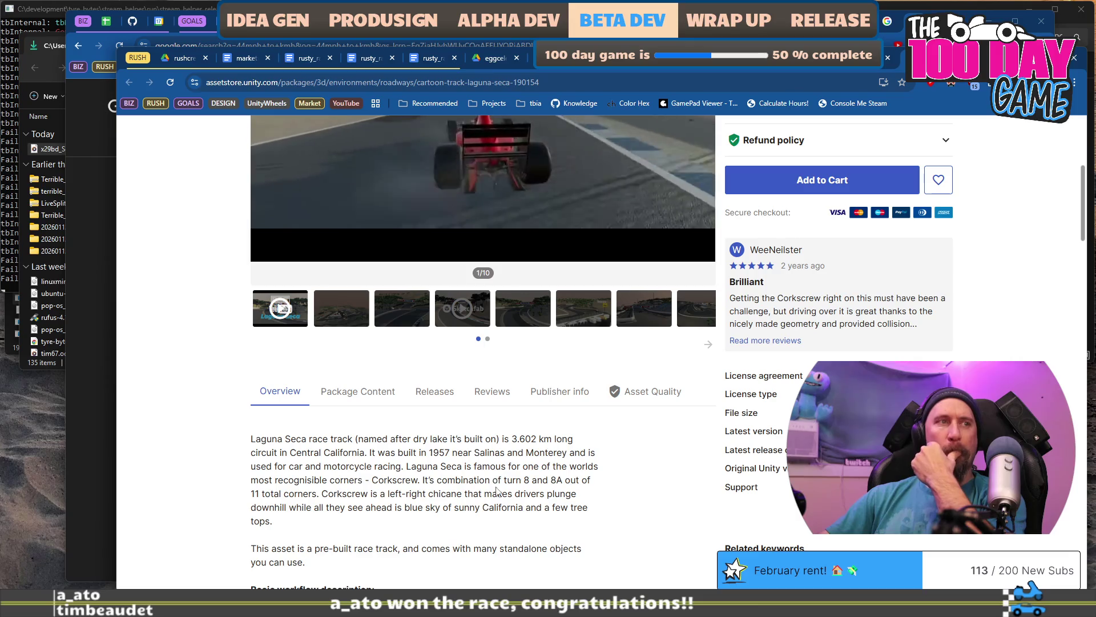
scroll(495, 498, up, 4)
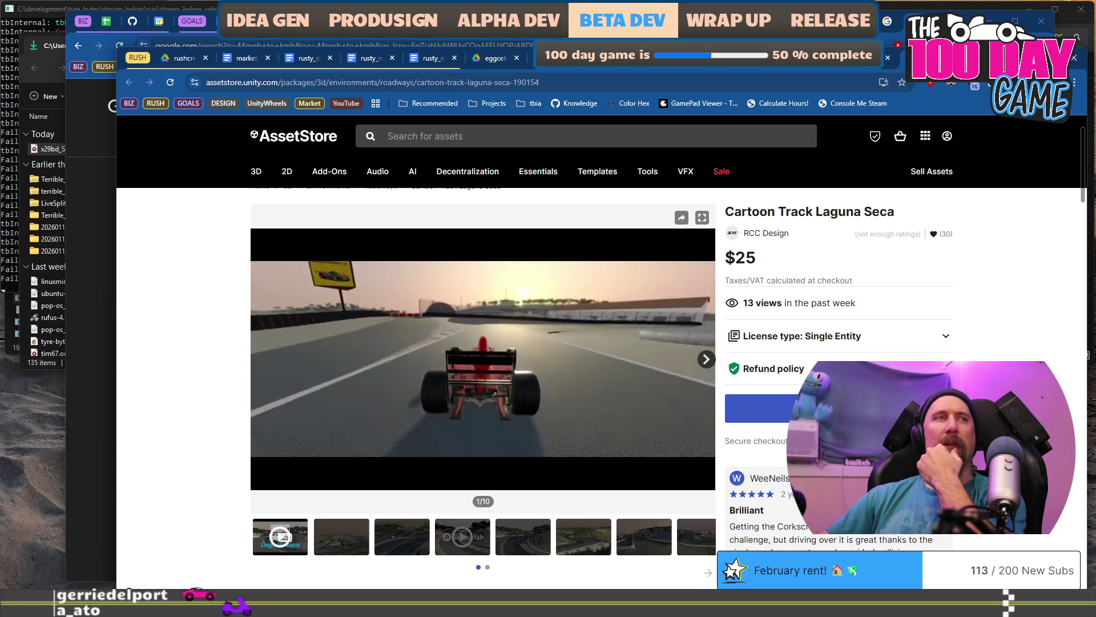
scroll(599, 343, down, 3)
scroll(485, 343, down, 7)
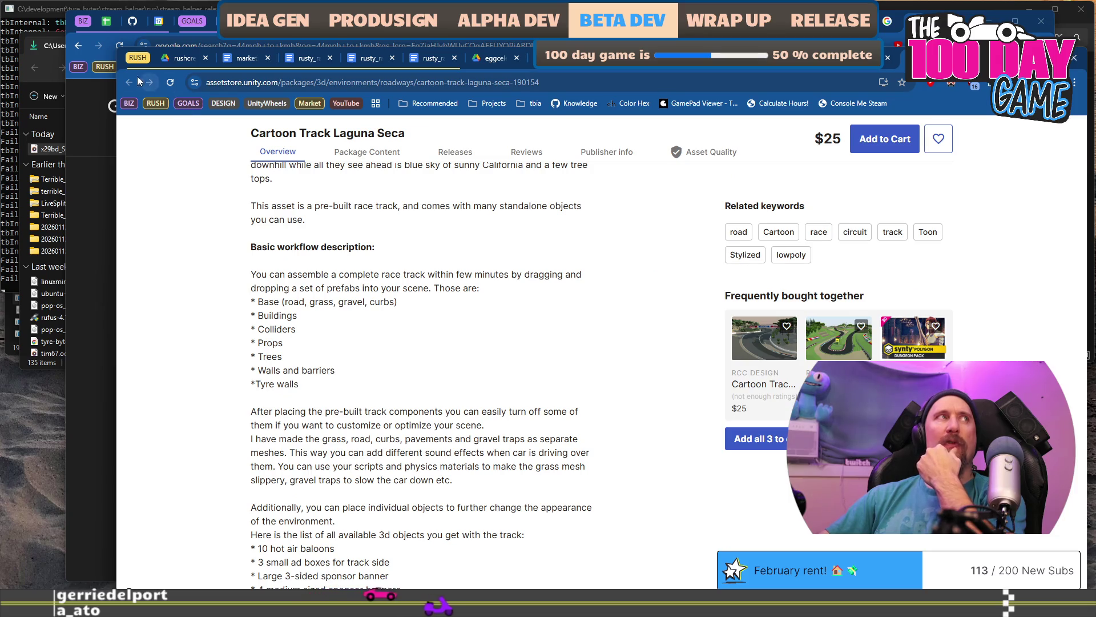
- Go back in history to the Retro Cartoon Cars Laguna Seca track page
key(alt+Left)
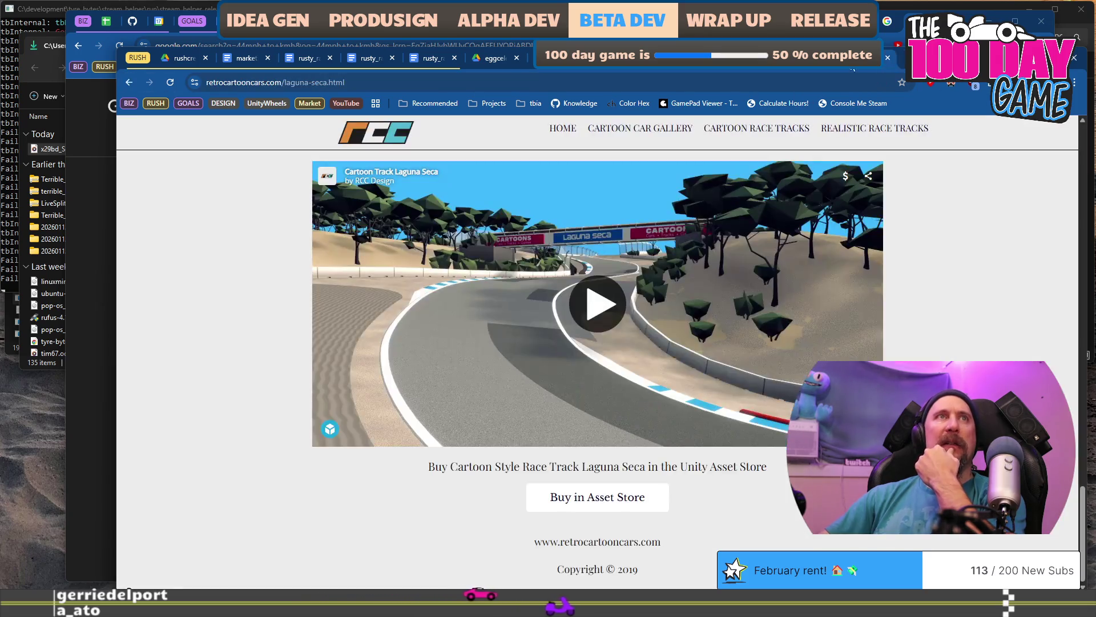
key(alt+Left)
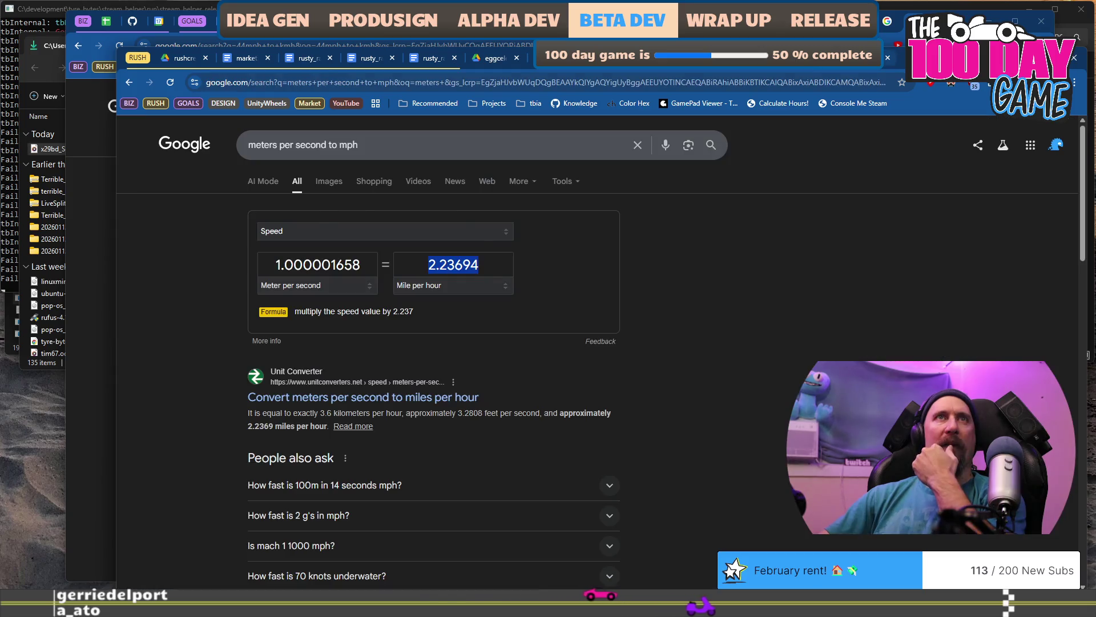
key(alt+Right)
scroll(379, 426, up, 7)
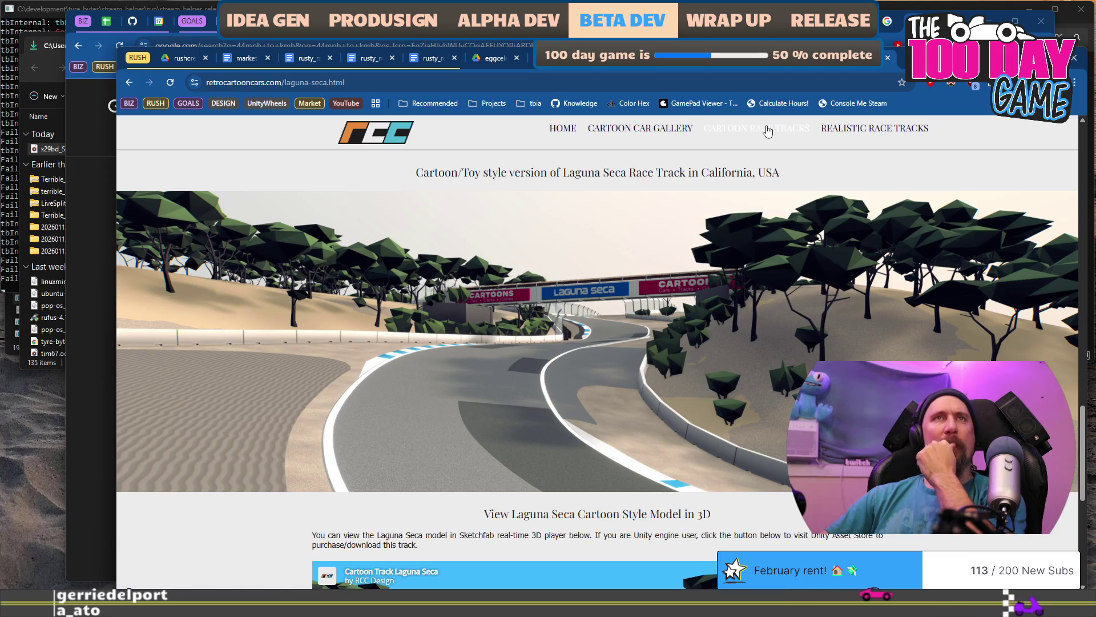
- Browse the Realistic Race Tracks gallery and open the Greenwood track page
click(870, 128)
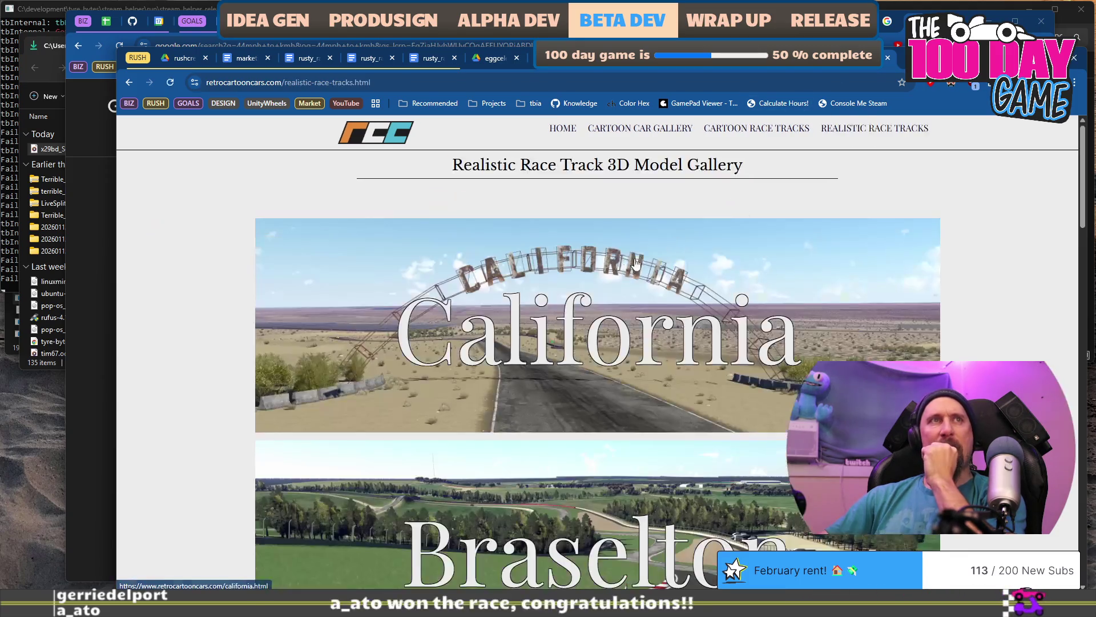
scroll(343, 309, down, 13)
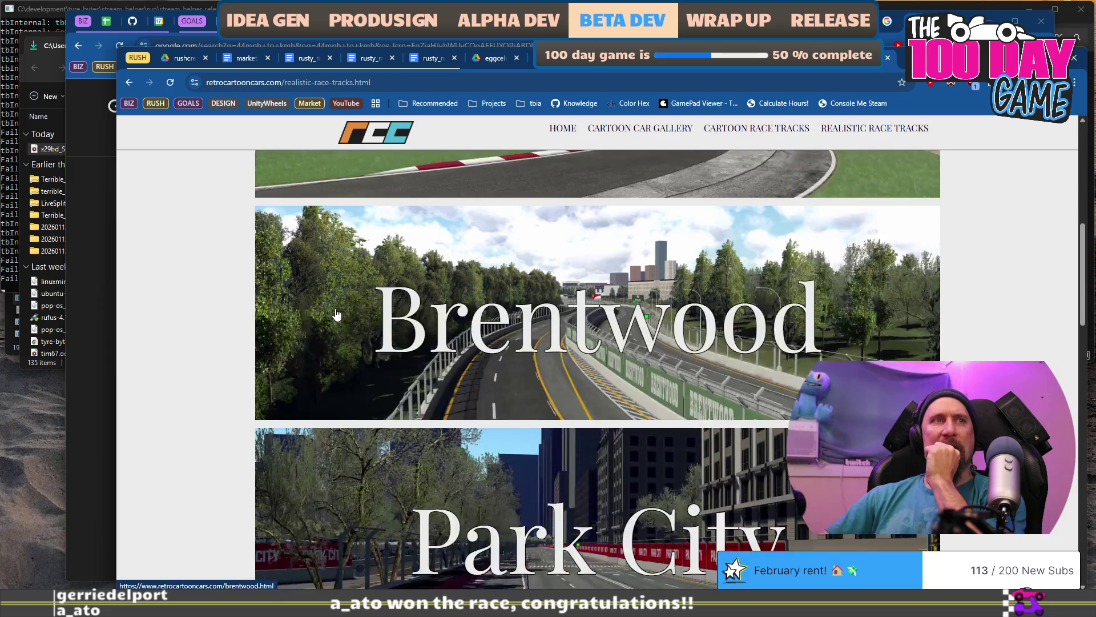
scroll(343, 301, down, 15)
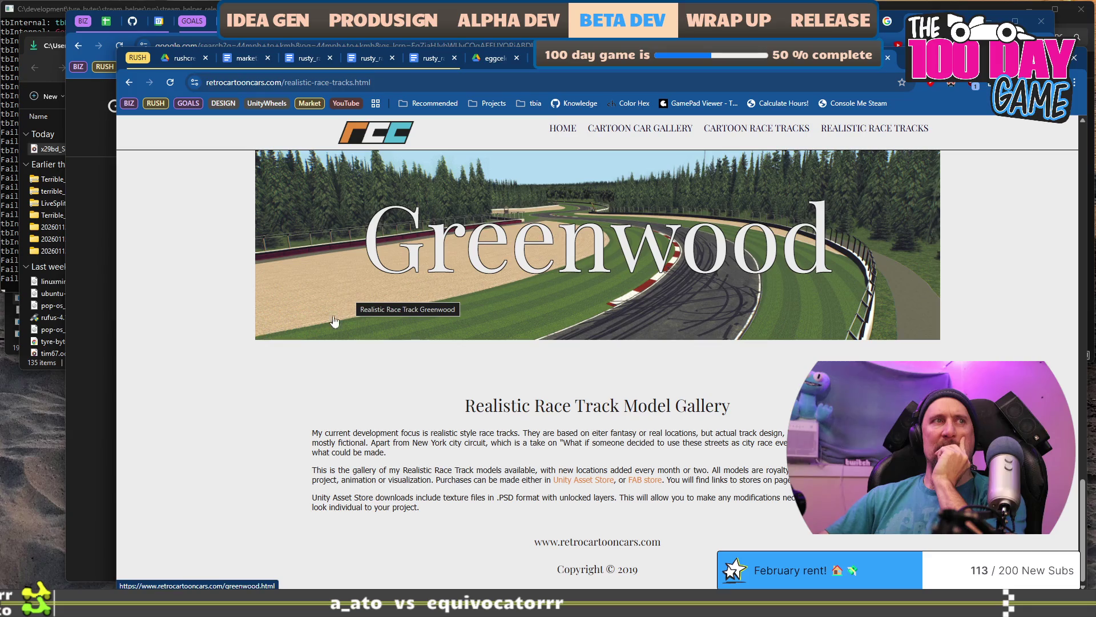
scroll(252, 427, up, 4)
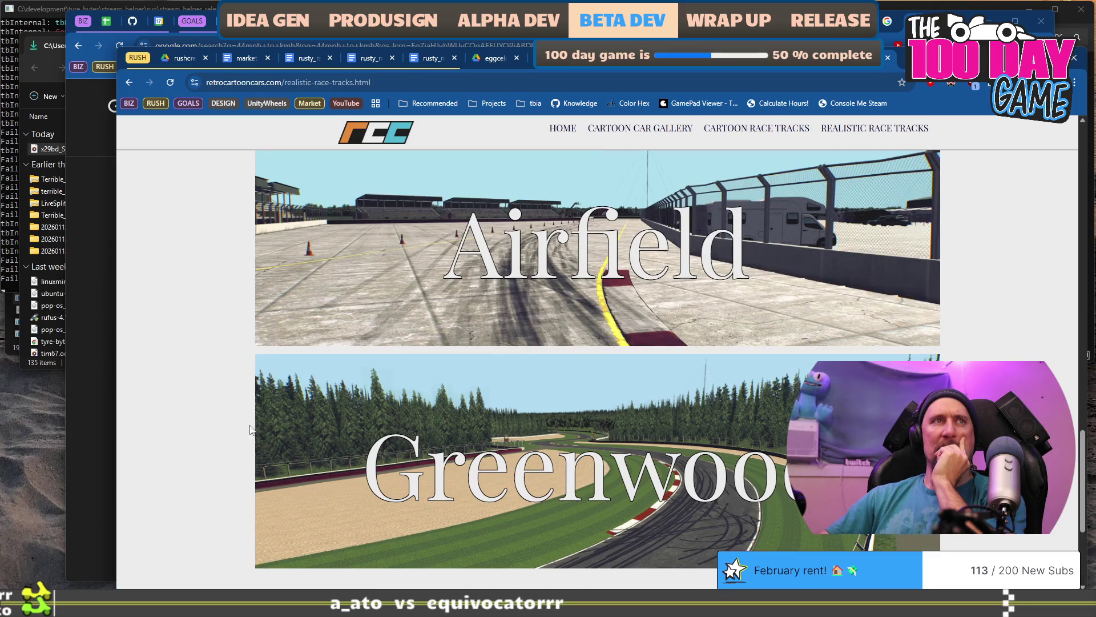
scroll(237, 414, up, 5)
scroll(238, 414, down, 7)
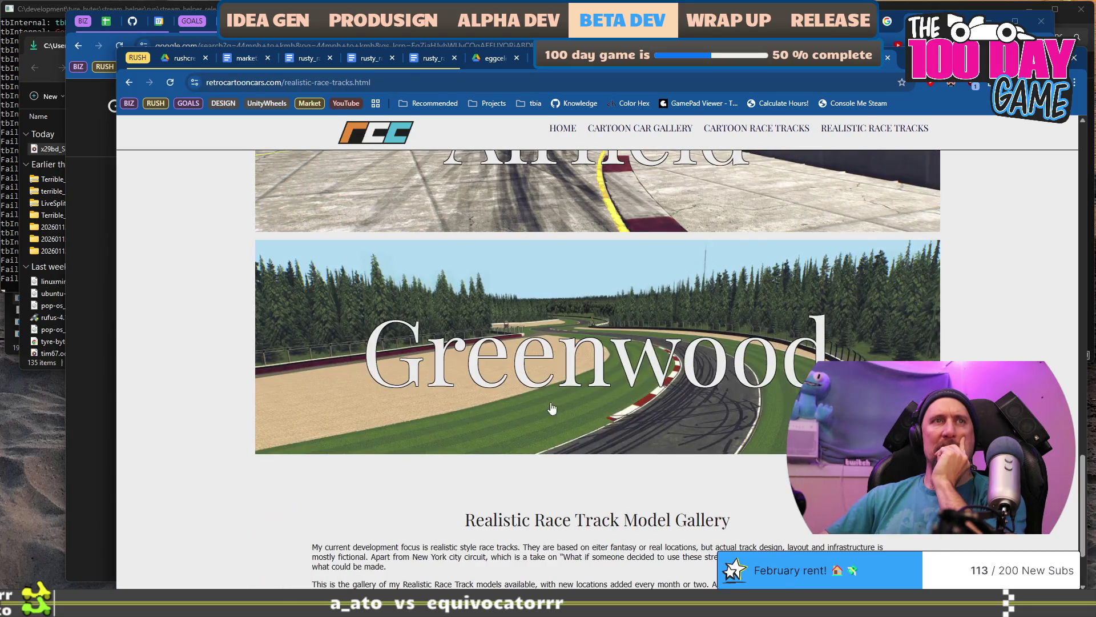
click(603, 369)
- Scroll to the bottom of the Greenwood page and open its Asset Store listing
scroll(458, 313, down, 5)
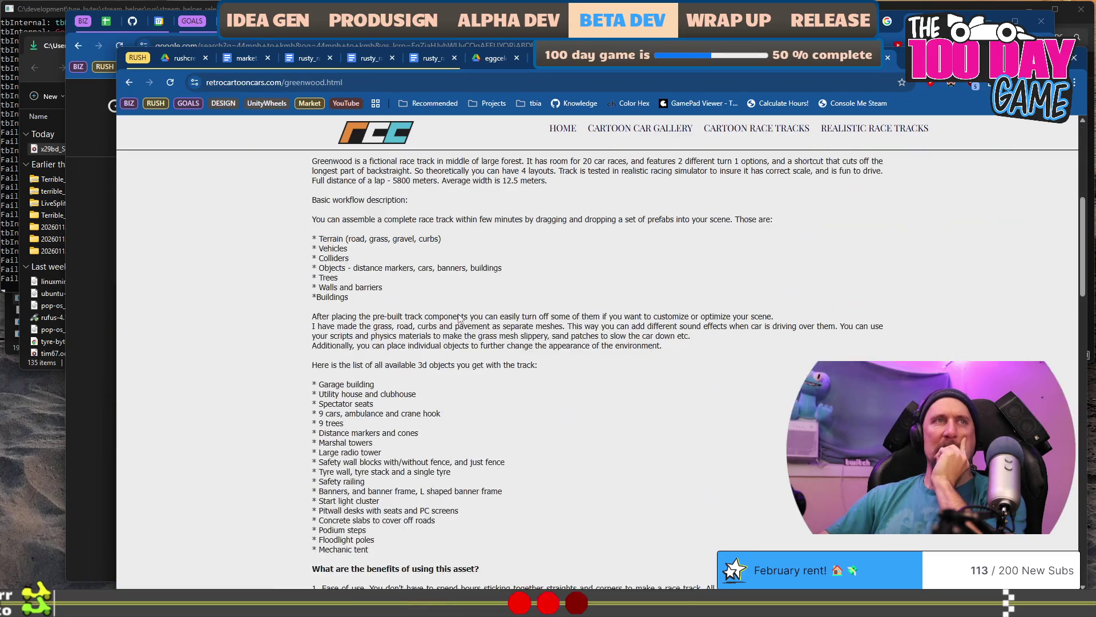
scroll(458, 314, down, 15)
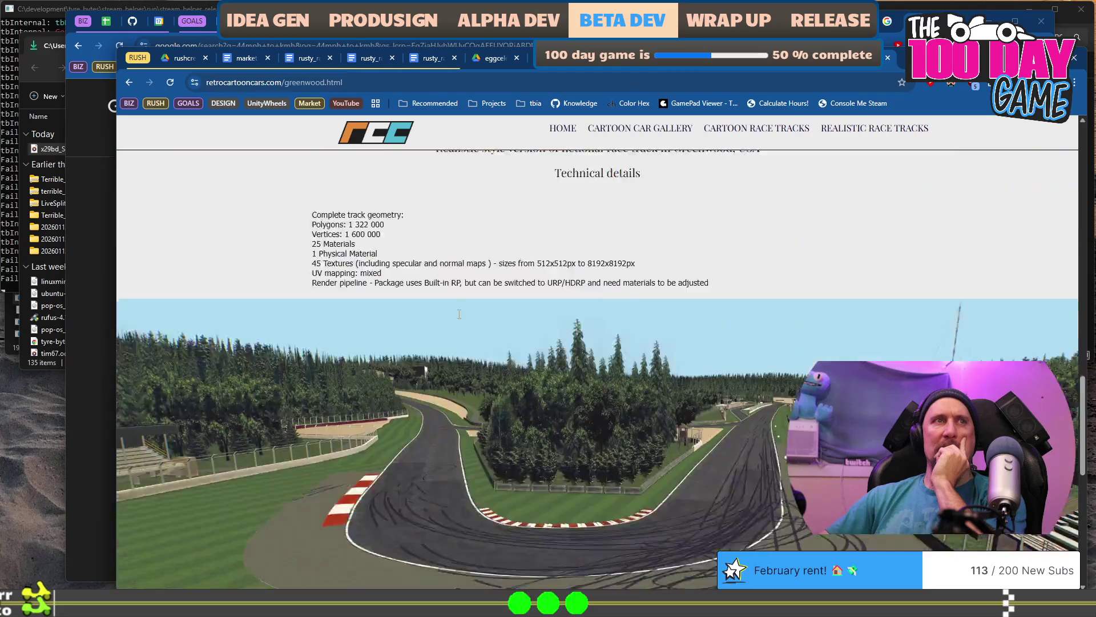
scroll(459, 314, down, 10)
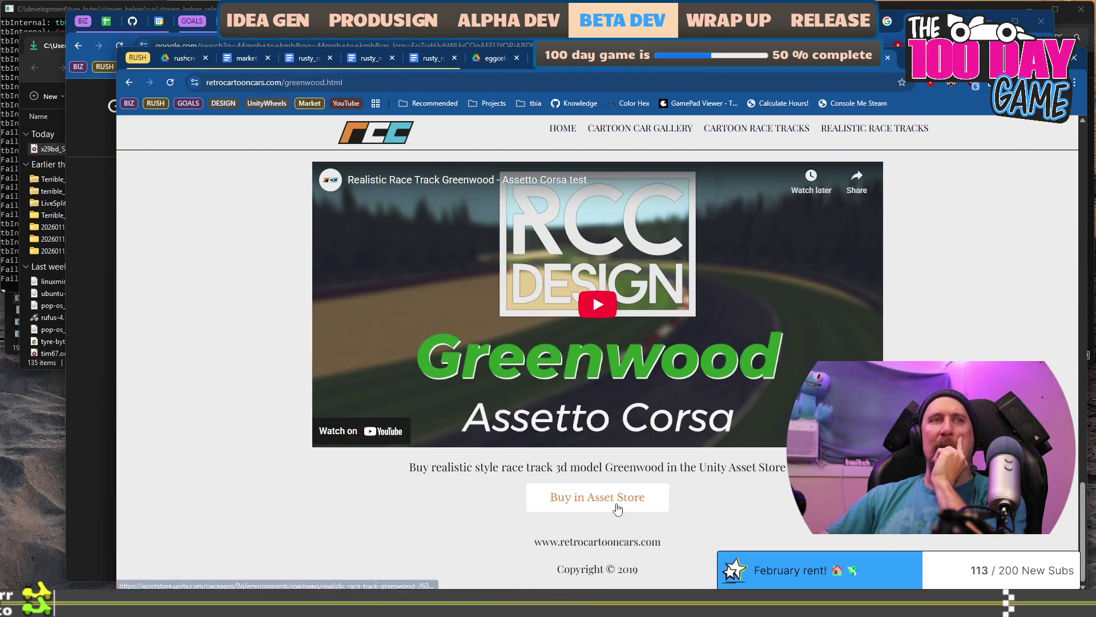
click(617, 509)
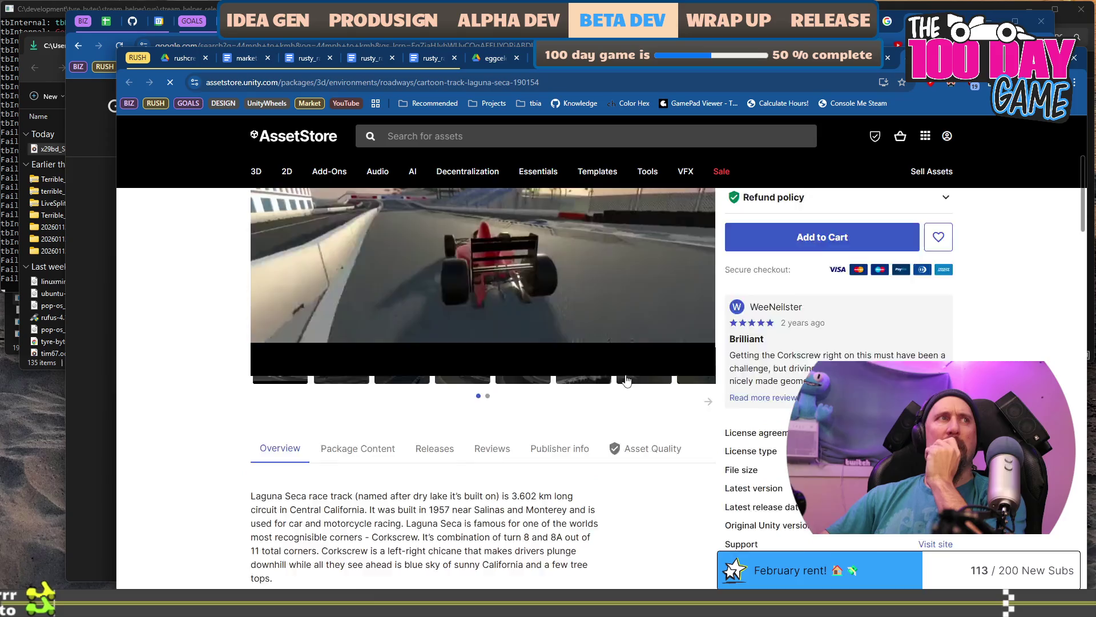
- Browse the Greenwood preview images and start playing the preview video
scroll(628, 375, down, 4)
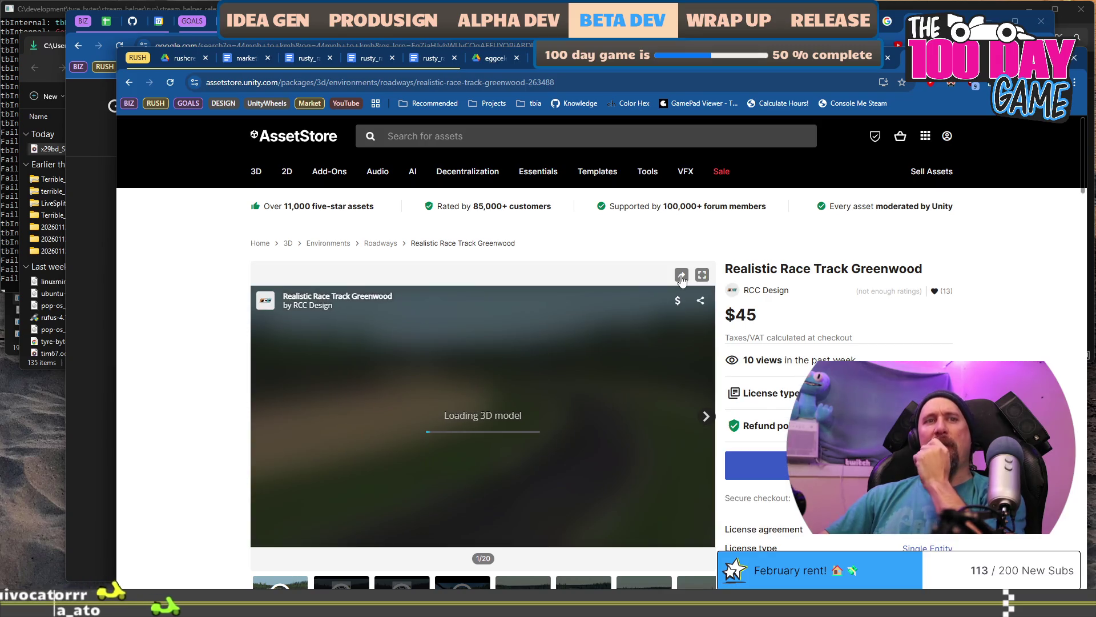
scroll(682, 279, down, 4)
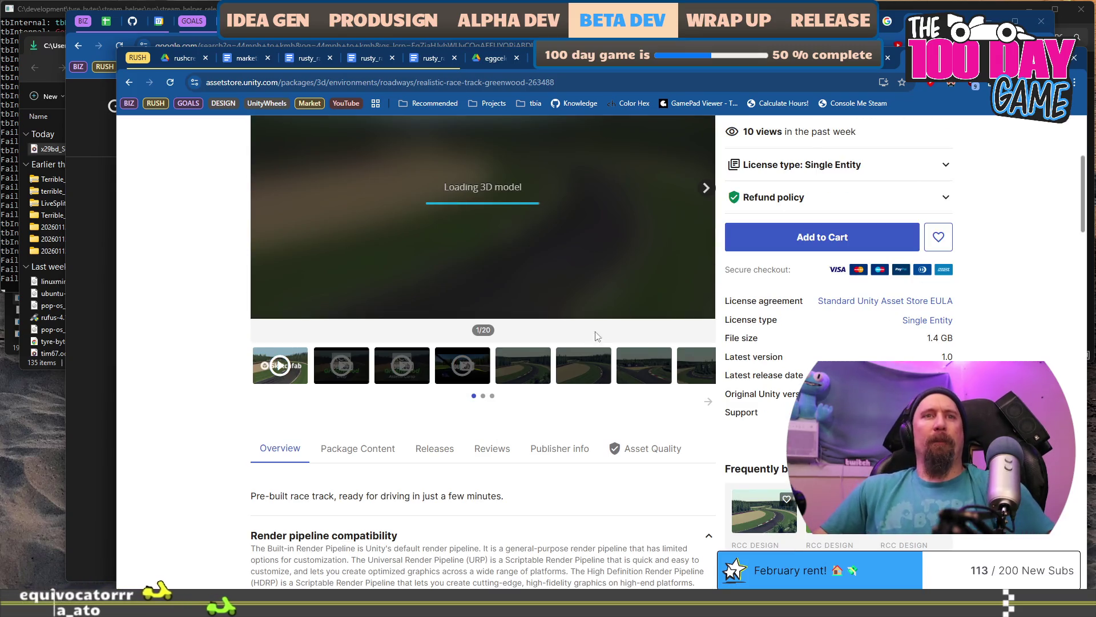
click(537, 363)
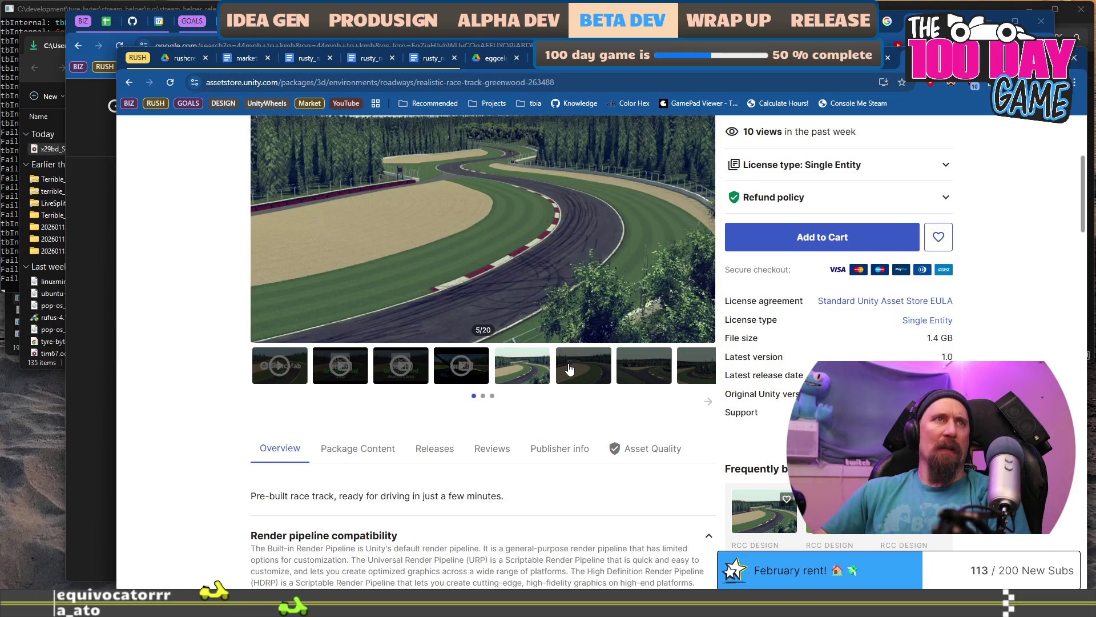
scroll(513, 365, down, 1)
click(357, 309)
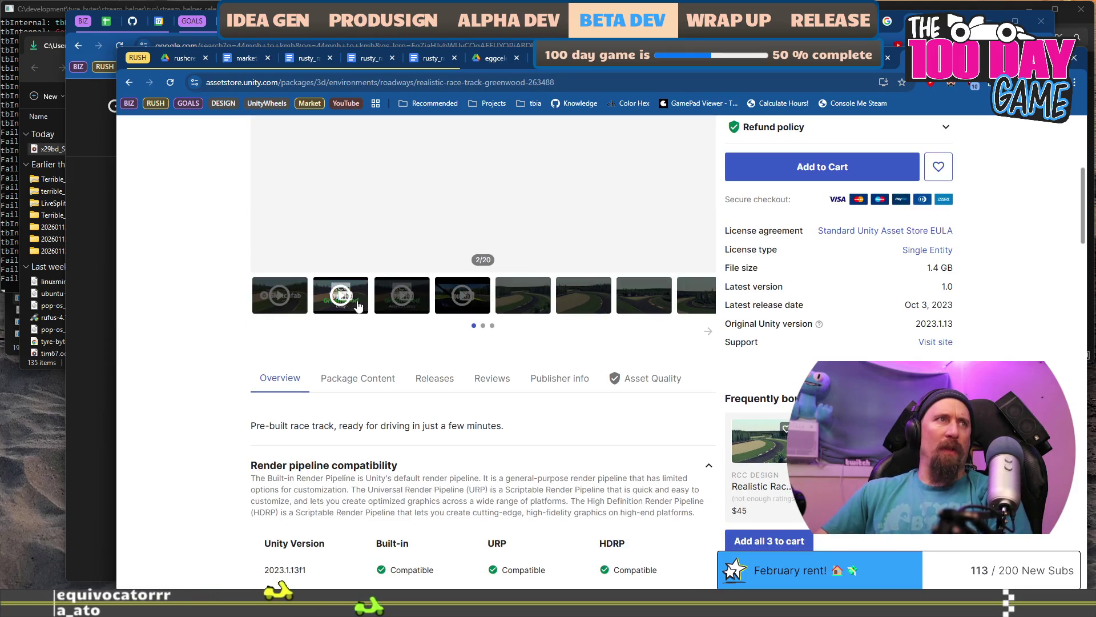
scroll(433, 349, up, 4)
click(480, 345)
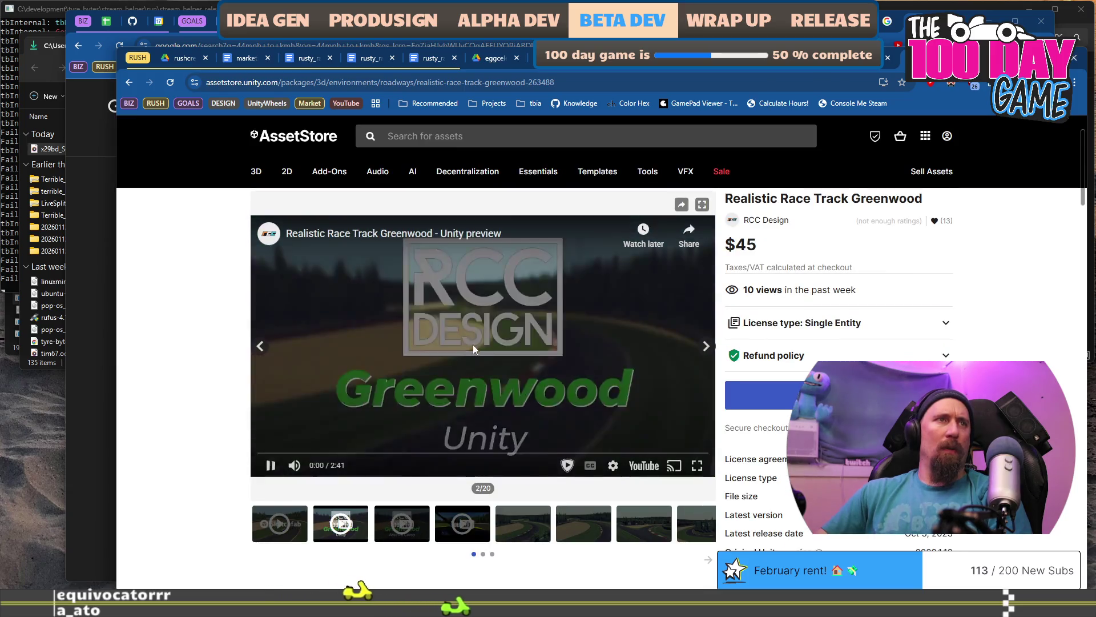
- Mute the video, skip ahead to about 0:27 then 1:32, pause, and close the tab
click(334, 453)
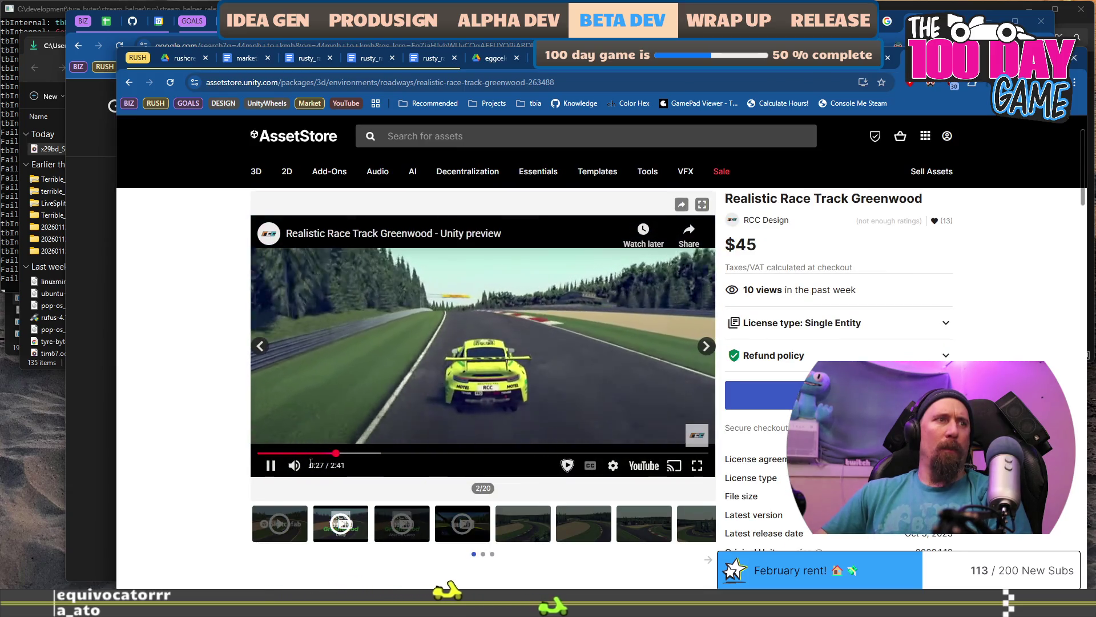
key(m)
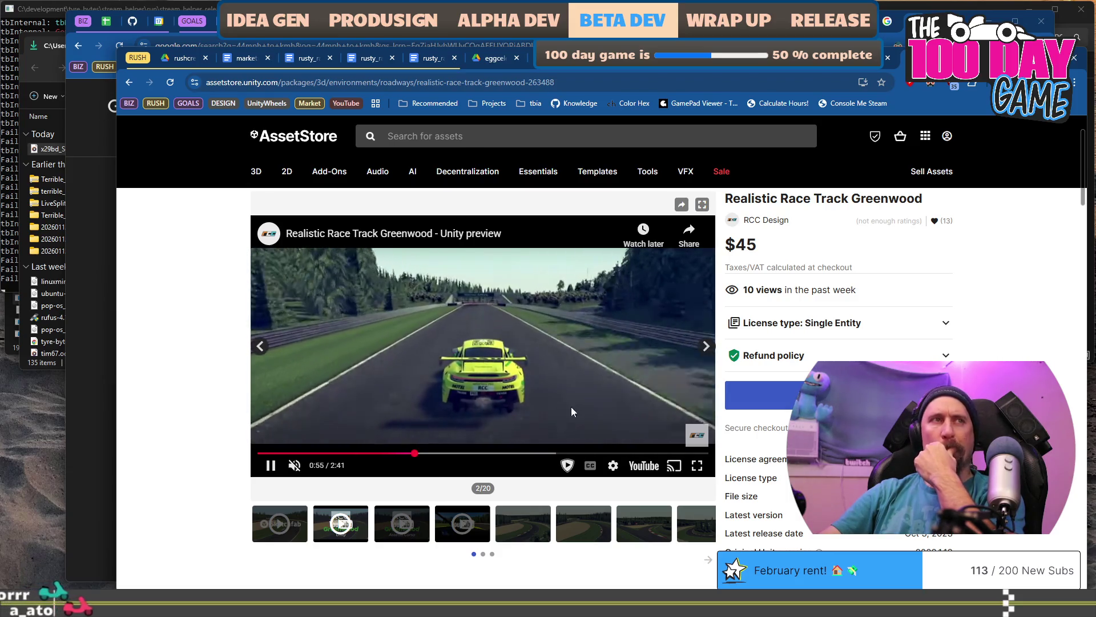
click(516, 452)
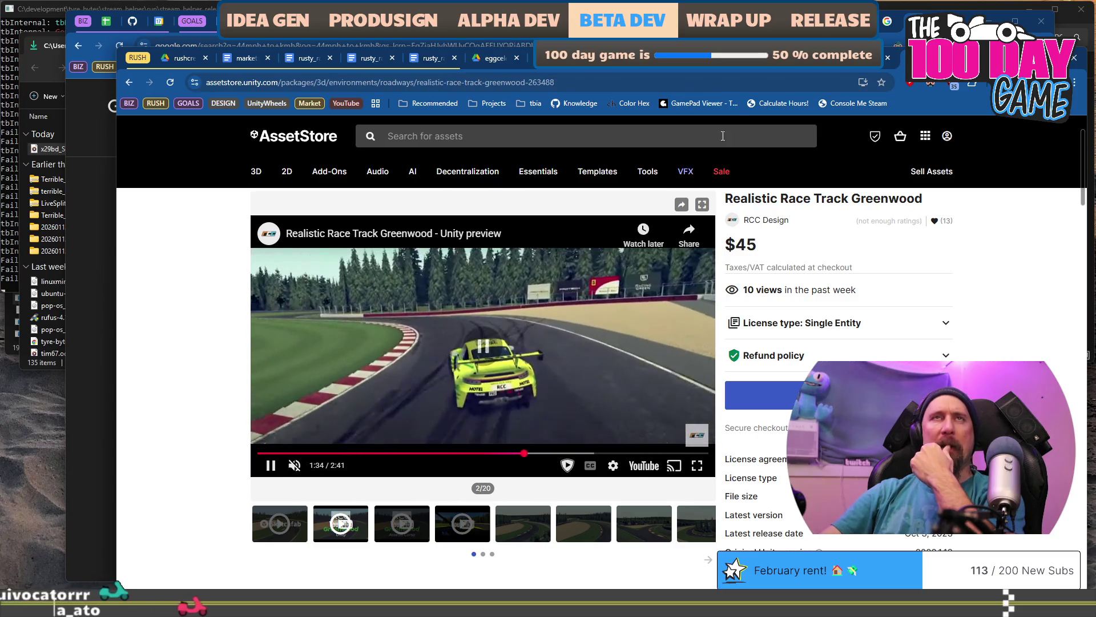
click(594, 364)
key(ctrl+w)
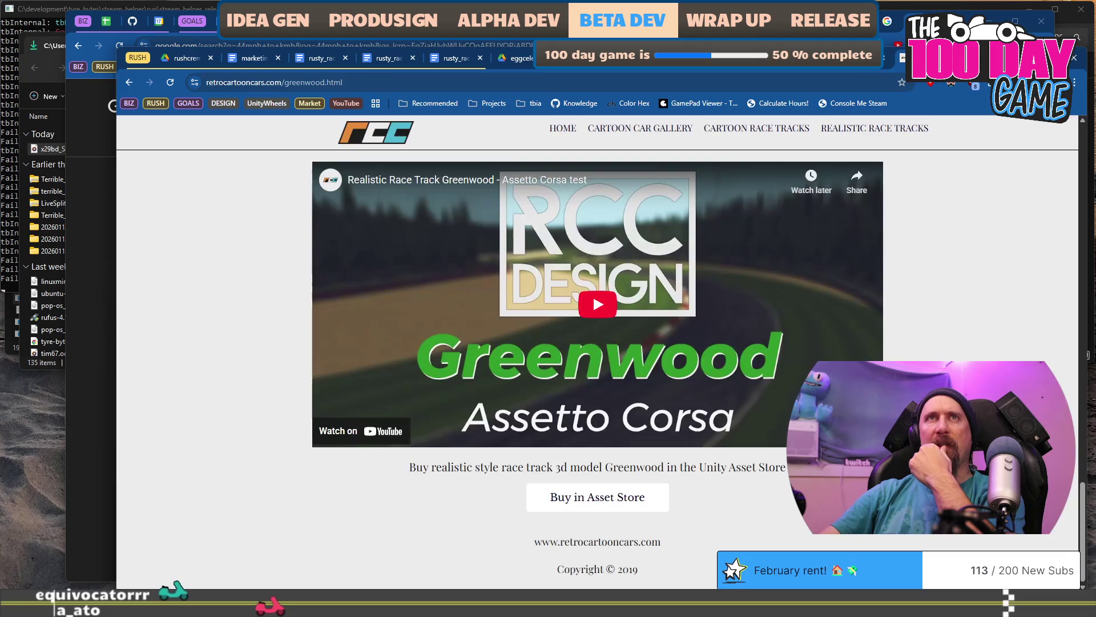
- Return to Unity and fly around the real-size track to inspect the pit lane's parked cars
key(alt+Tab)
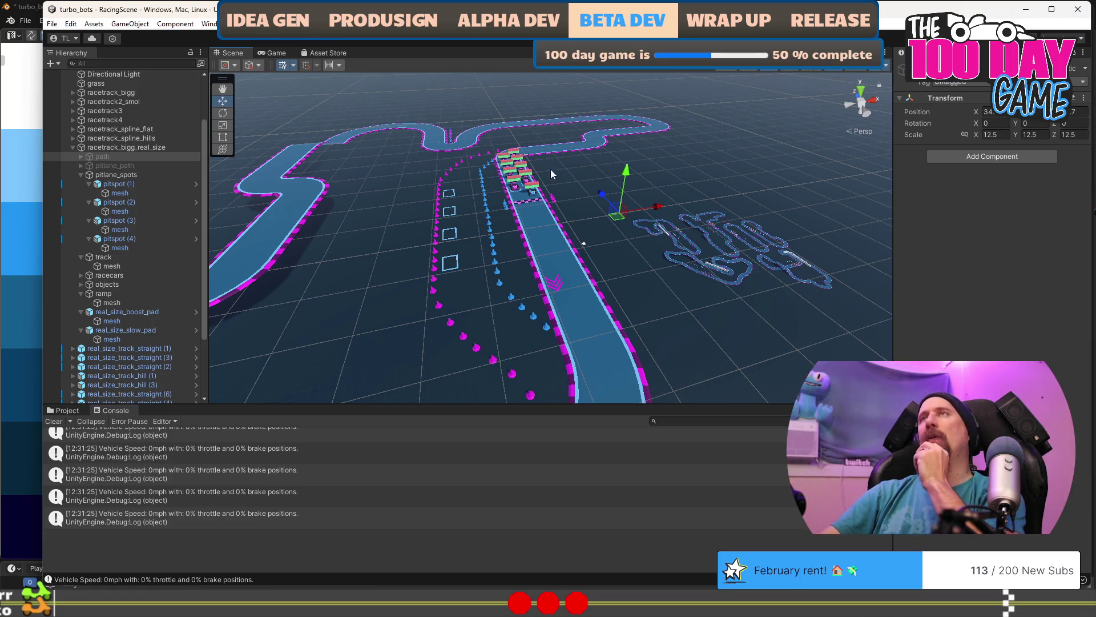
drag(552, 305, 554, 305)
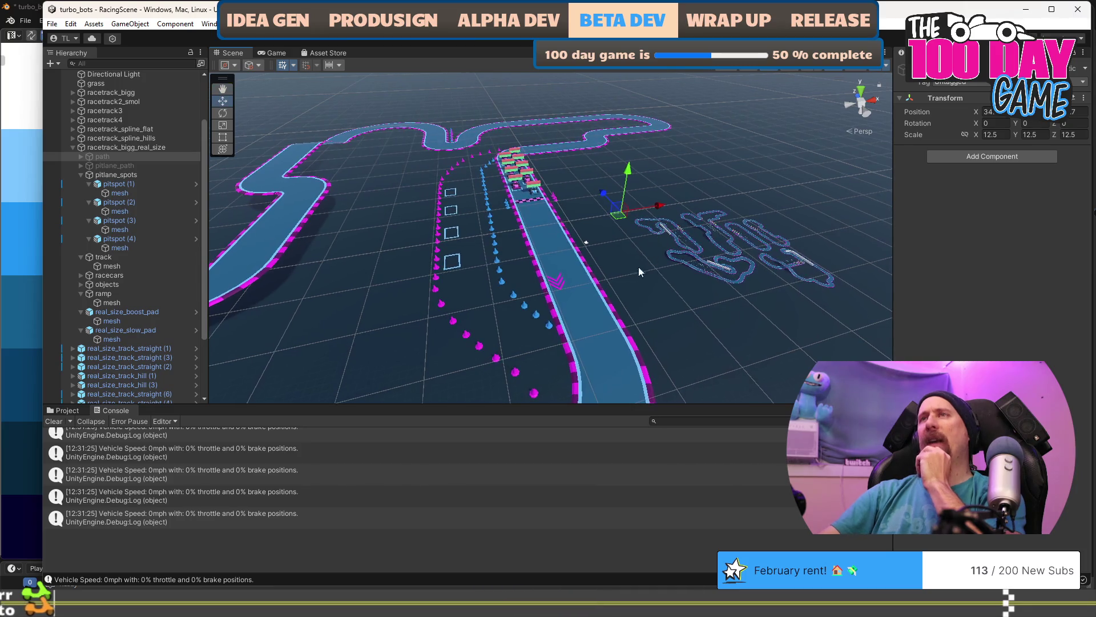
mouse_move(610, 276)
mouse_down()
mouse_move(494, 230)
mouse_move(430, 247)
mouse_move(551, 224)
mouse_up()
mouse_move(520, 240)
mouse_down()
mouse_move(495, 258)
mouse_move(578, 209)
mouse_move(530, 317)
mouse_up()
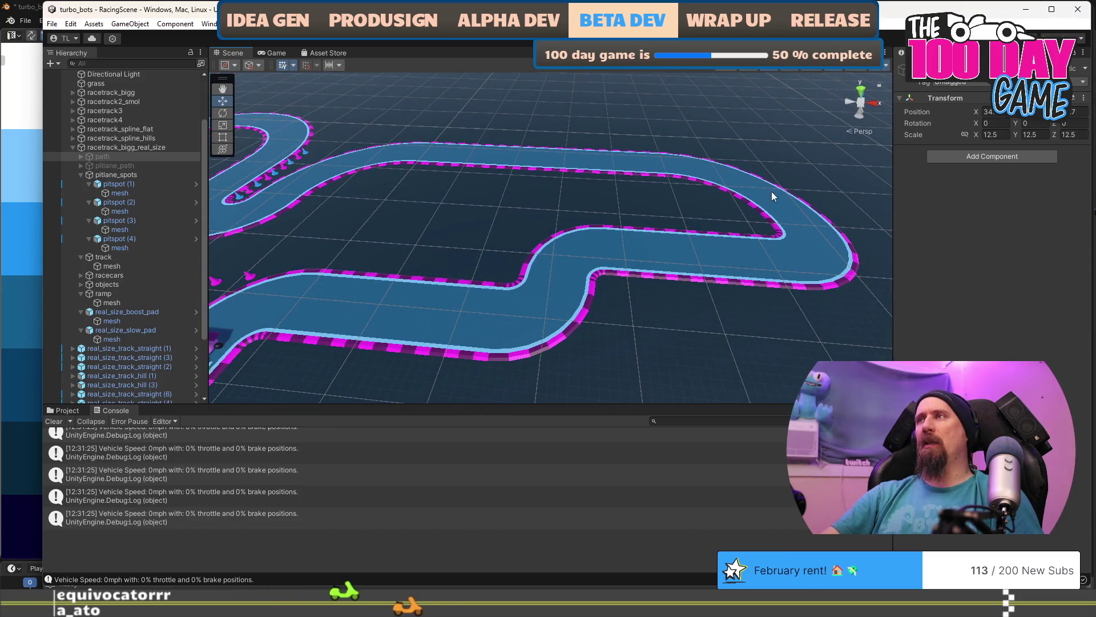
mouse_move(443, 324)
mouse_down()
mouse_move(448, 276)
mouse_move(391, 284)
mouse_up()
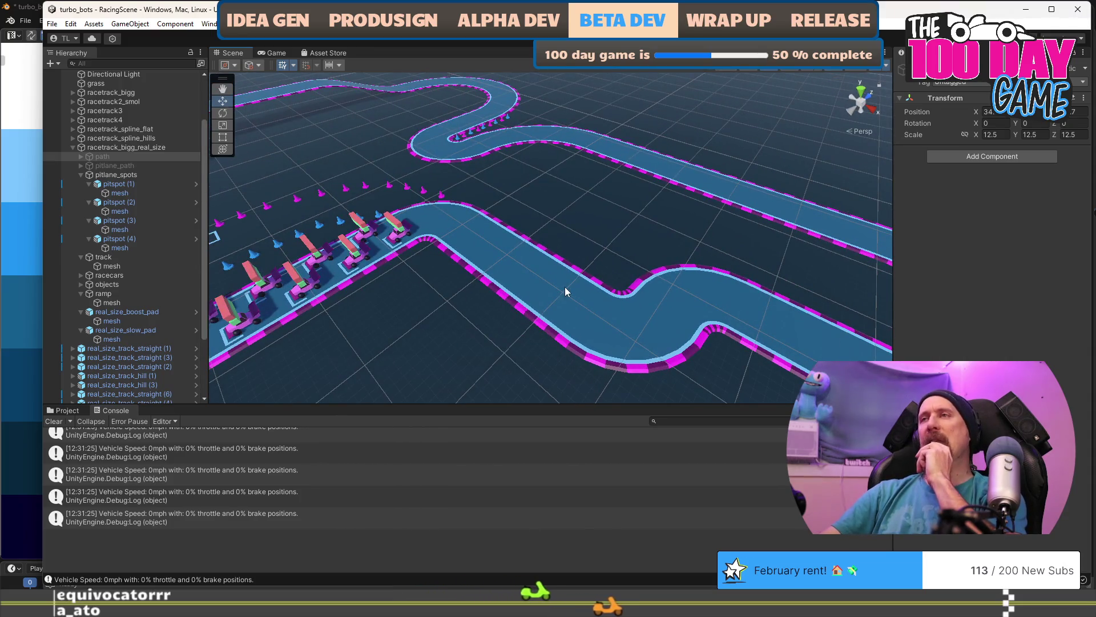
drag(565, 291, 701, 290)
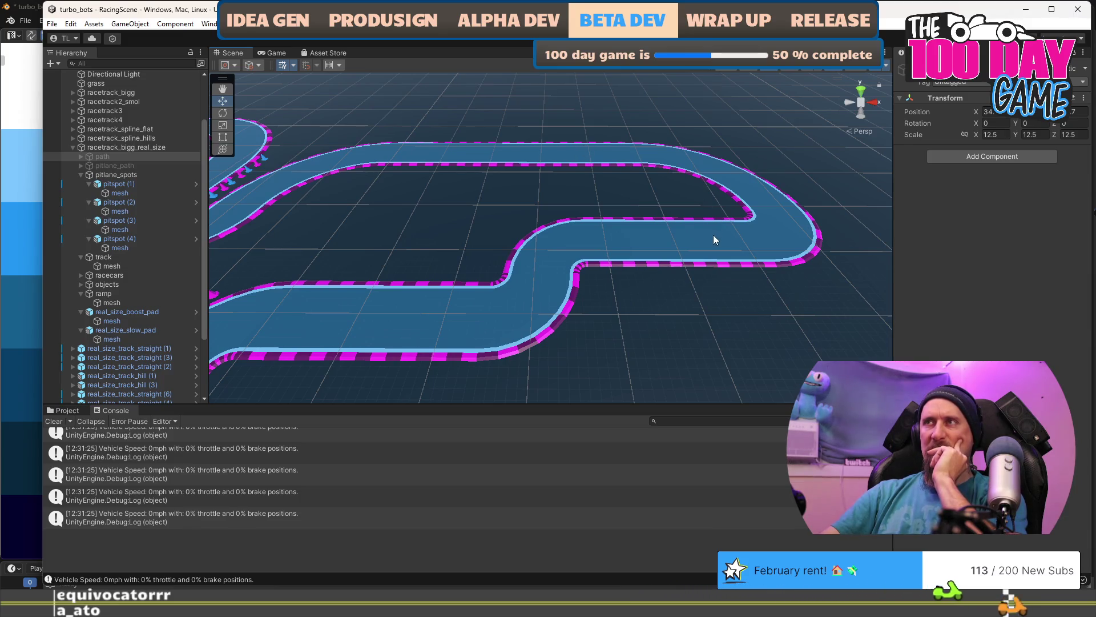
drag(647, 291, 379, 252)
mouse_move(624, 296)
mouse_down()
mouse_move(515, 284)
mouse_move(558, 283)
mouse_up()
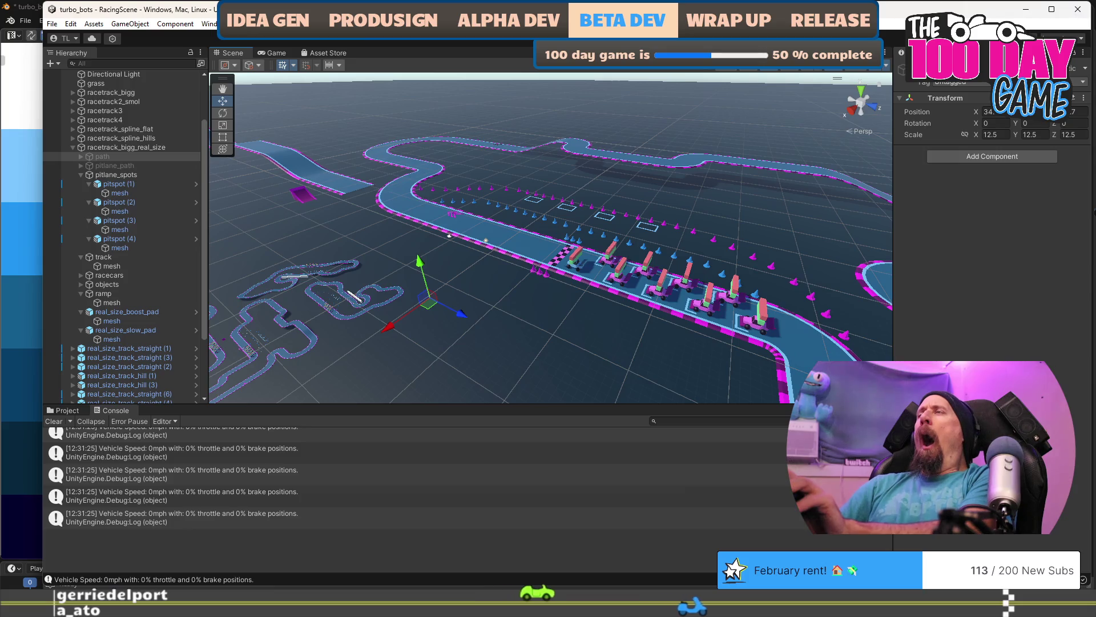
- Close the Unity editor, then close Blender's turbo_bots.blend without saving
click(1070, 9)
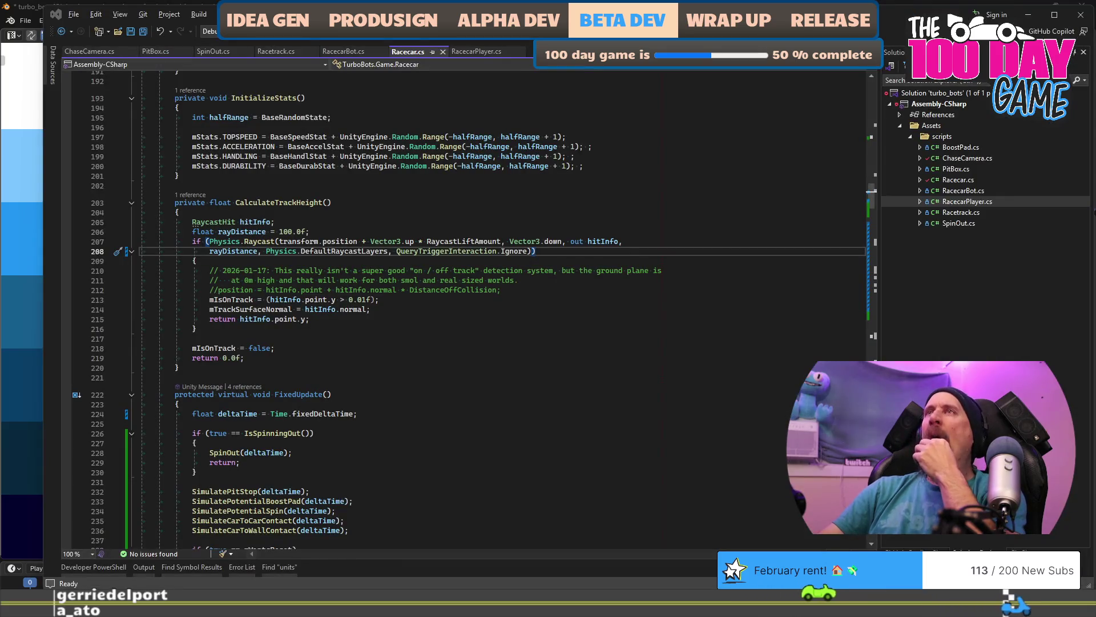
key(ctrl+super+Right)
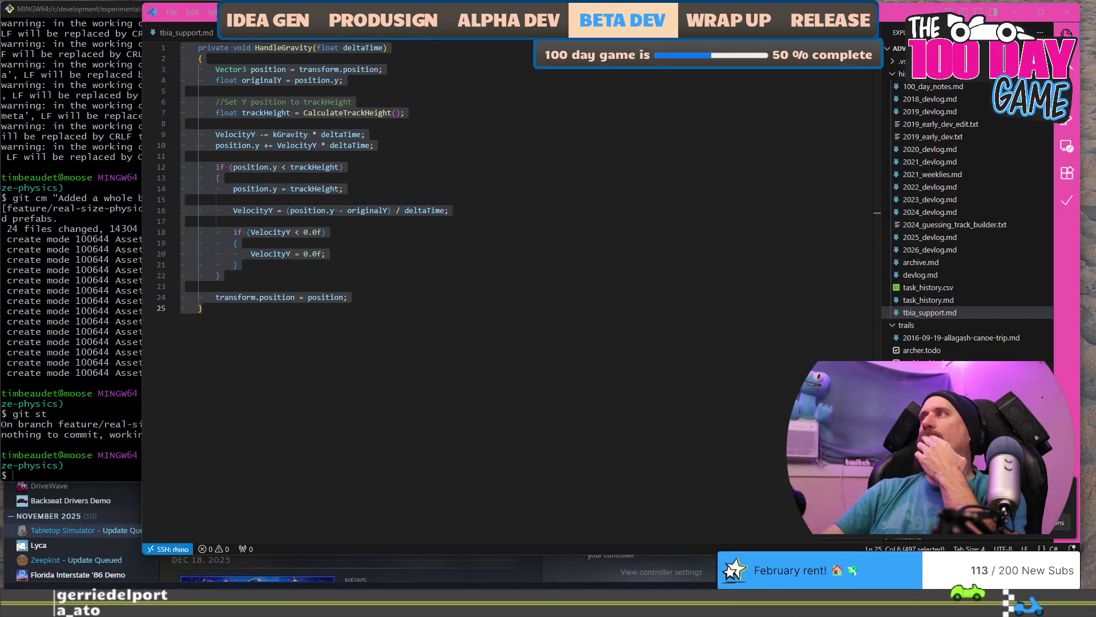
key(ctrl+super+Right)
key(ctrl+super+Right)
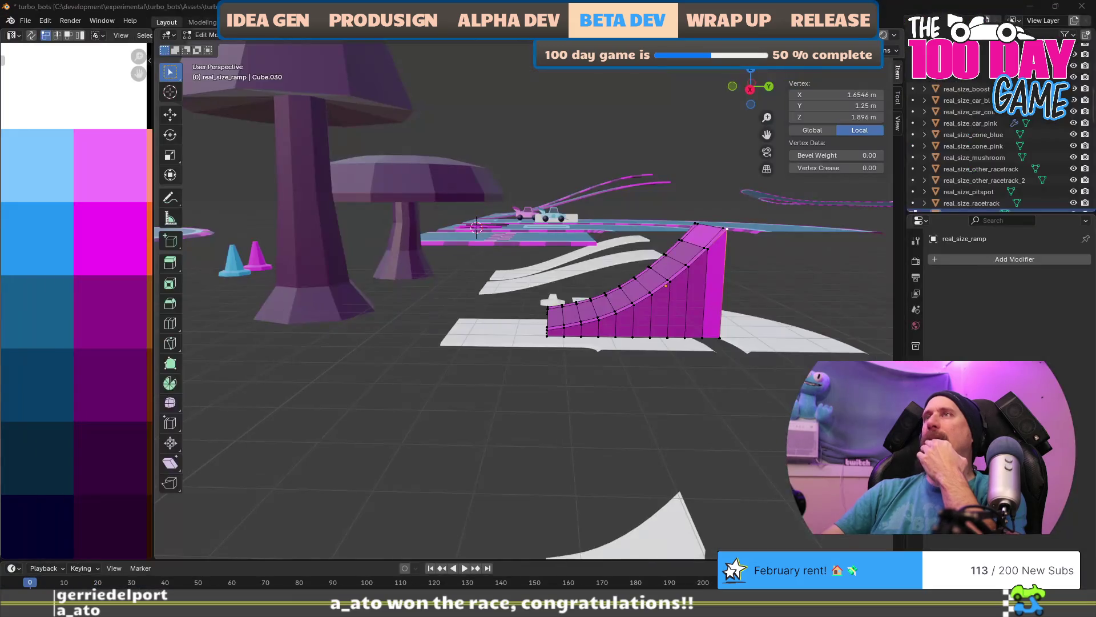
click(1087, 7)
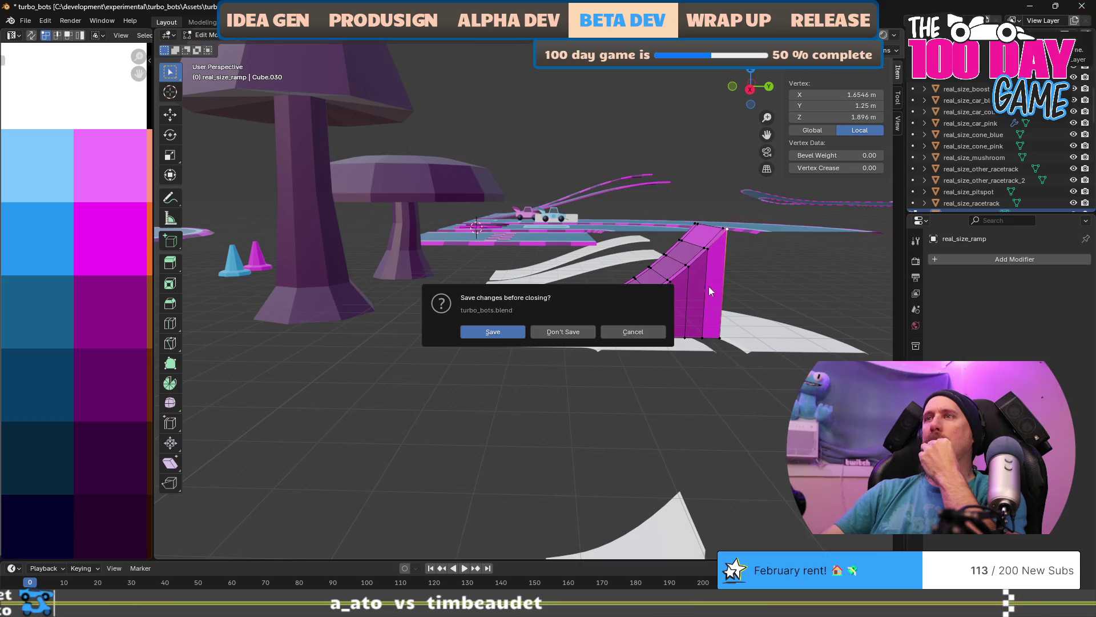
click(576, 330)
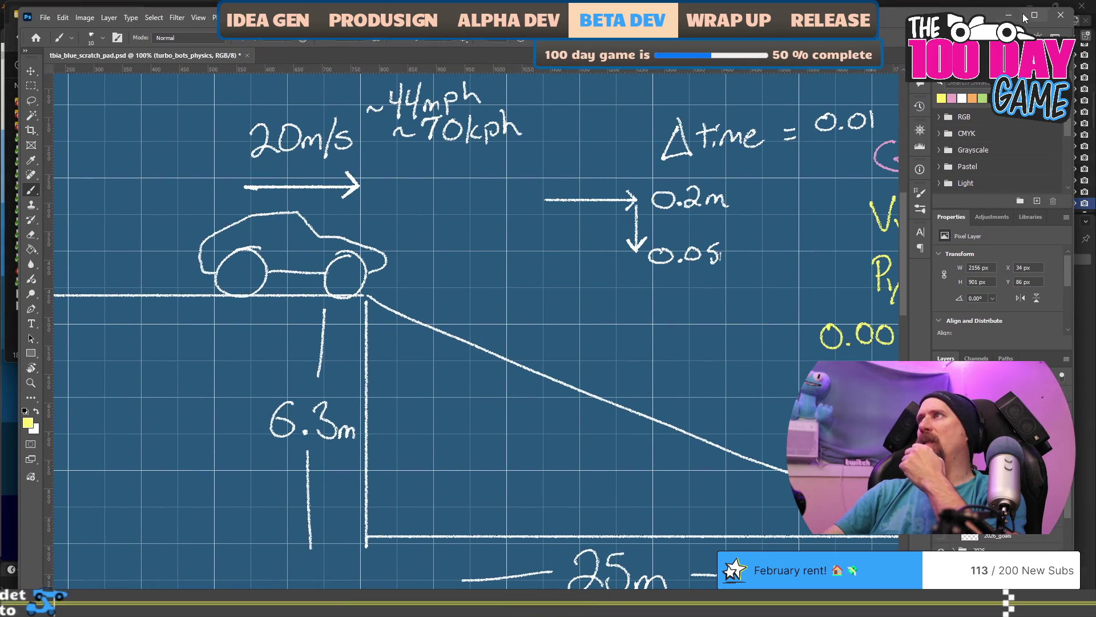
- Quit Photoshop, saving tbia_blue_scratch_pad.psd first
click(1063, 17)
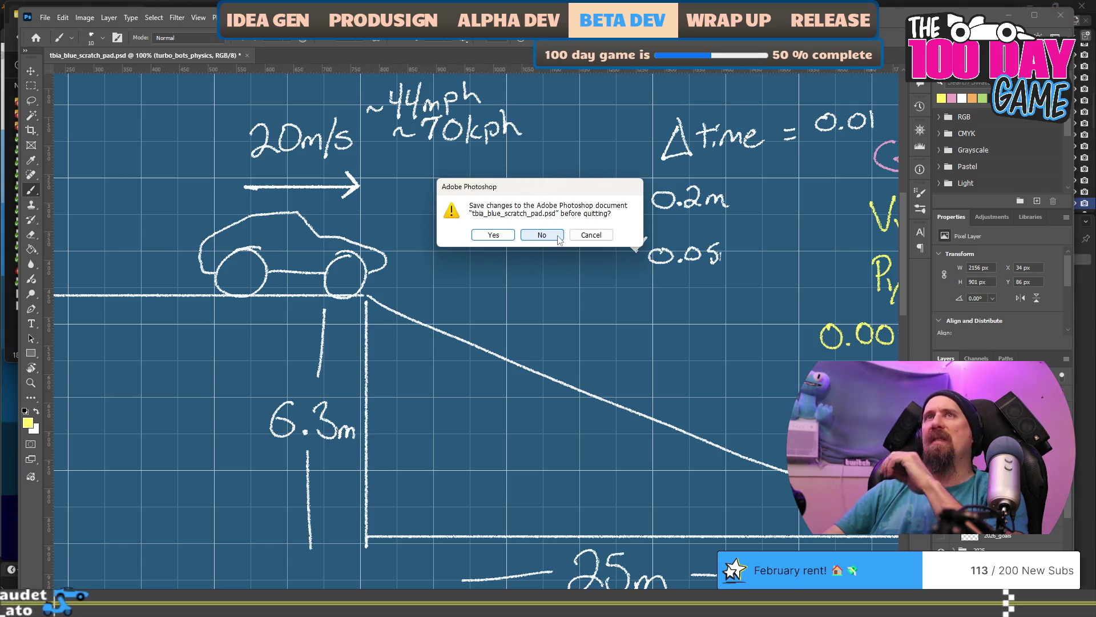
click(493, 235)
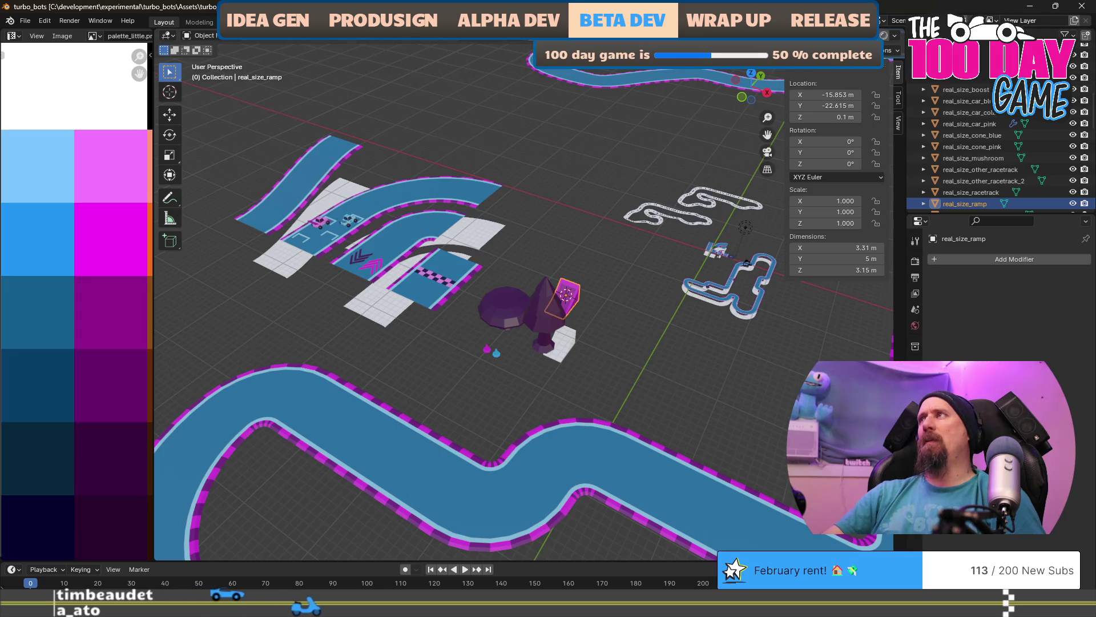
- Close the turbo_bots Blender window, then close wip_apex_5.blend without saving its changes
click(1081, 8)
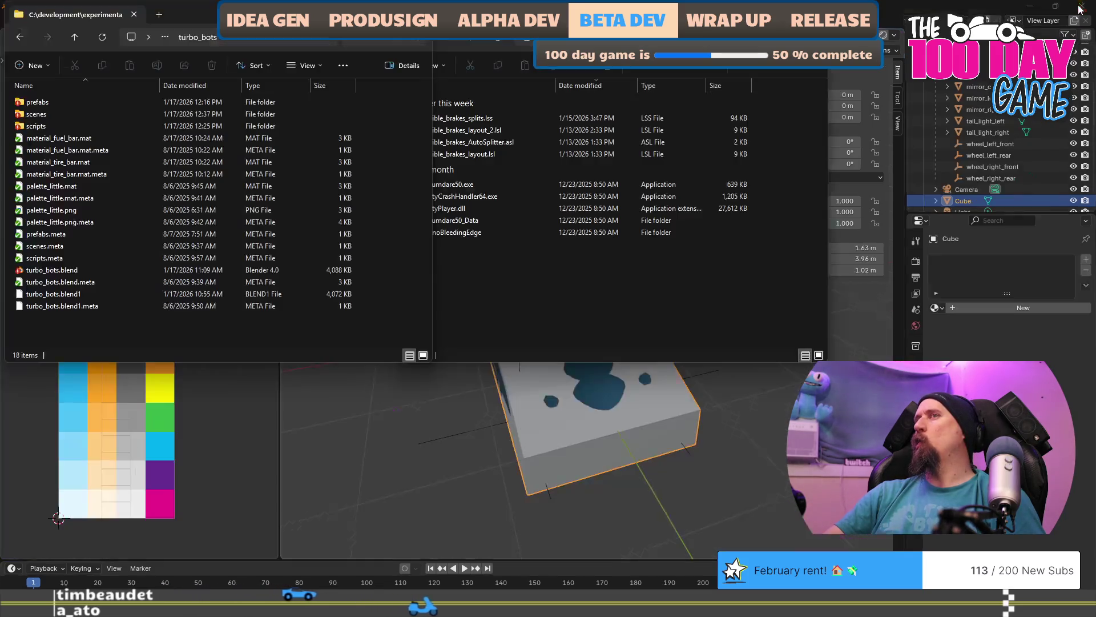
click(587, 470)
mouse_move(653, 328)
mouse_down()
mouse_move(543, 379)
mouse_move(556, 409)
mouse_move(510, 416)
mouse_move(547, 357)
mouse_move(608, 398)
mouse_move(414, 395)
mouse_move(583, 379)
mouse_up()
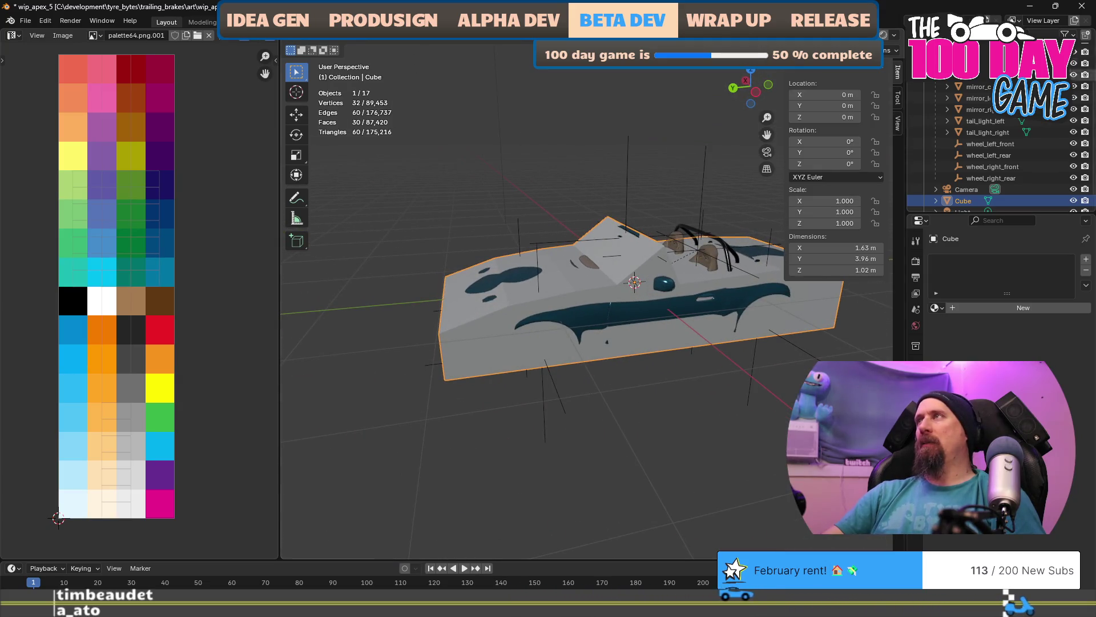
click(1082, 7)
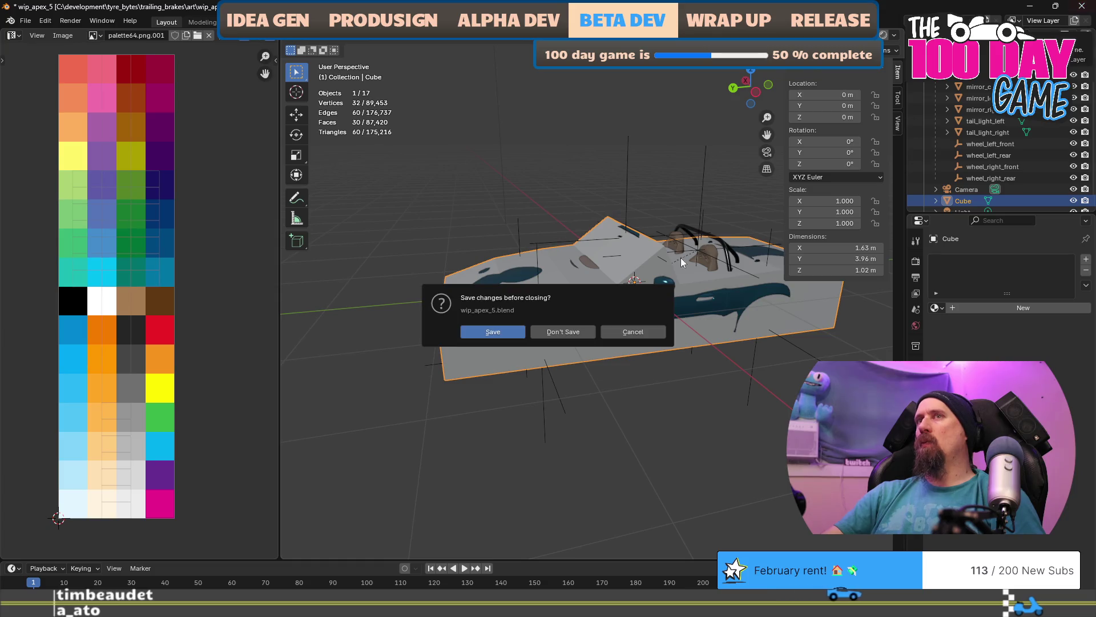
click(583, 331)
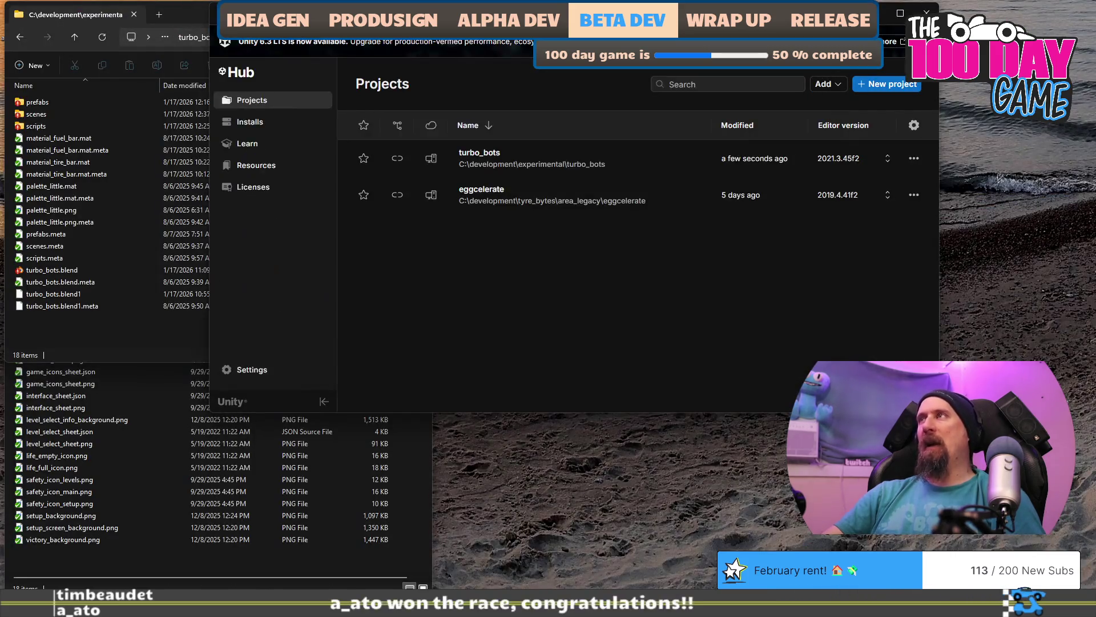
- Close Unity Hub and load Twitch in a new browser tab
click(926, 12)
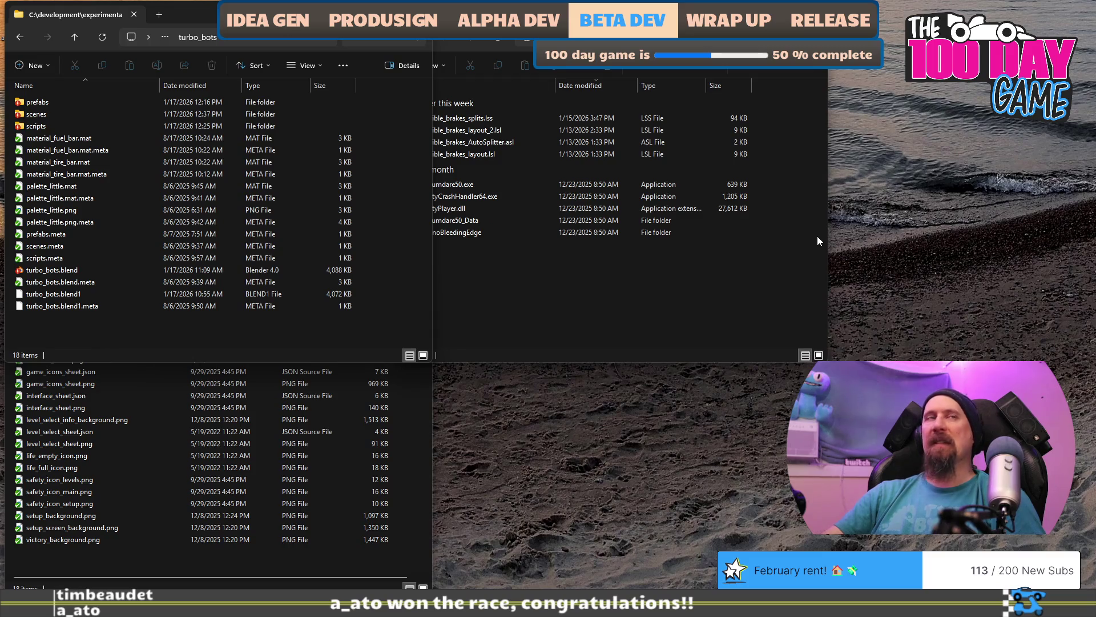
key(alt+Tab)
key(ctrl+t)
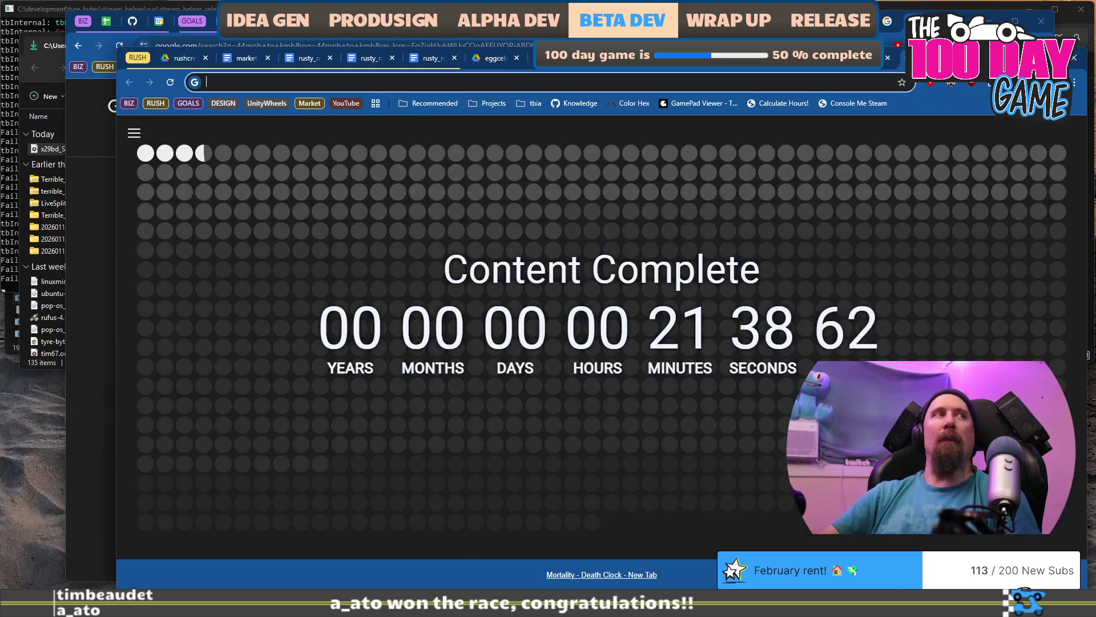
text(drive)
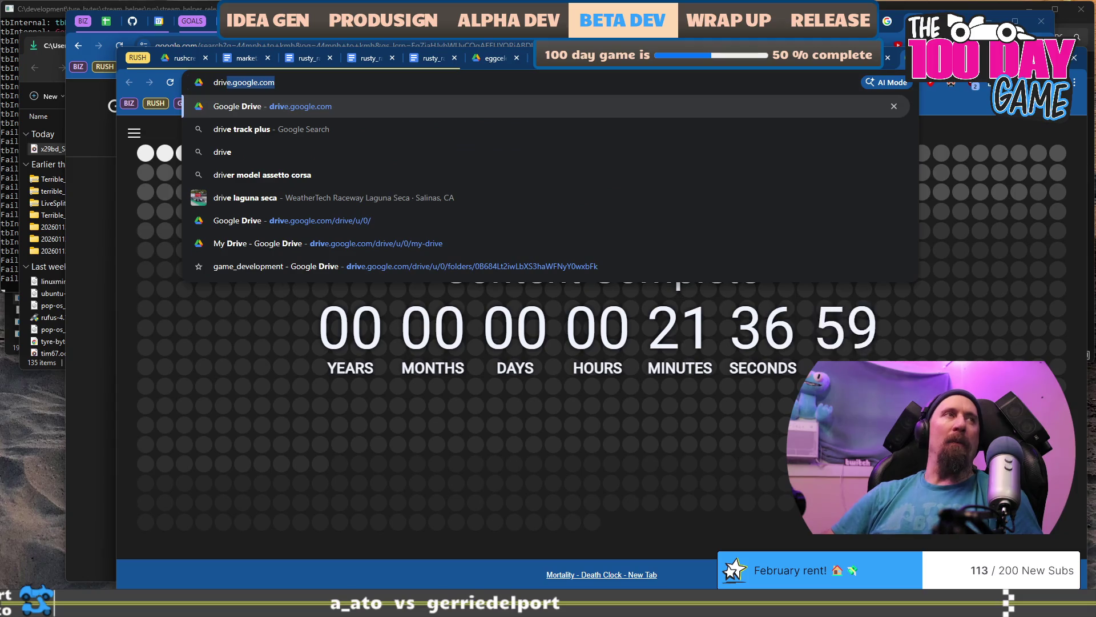
key(BackSpace)
key(BackSpace)
key(BackSpace)
text(twitch)
key(Return)
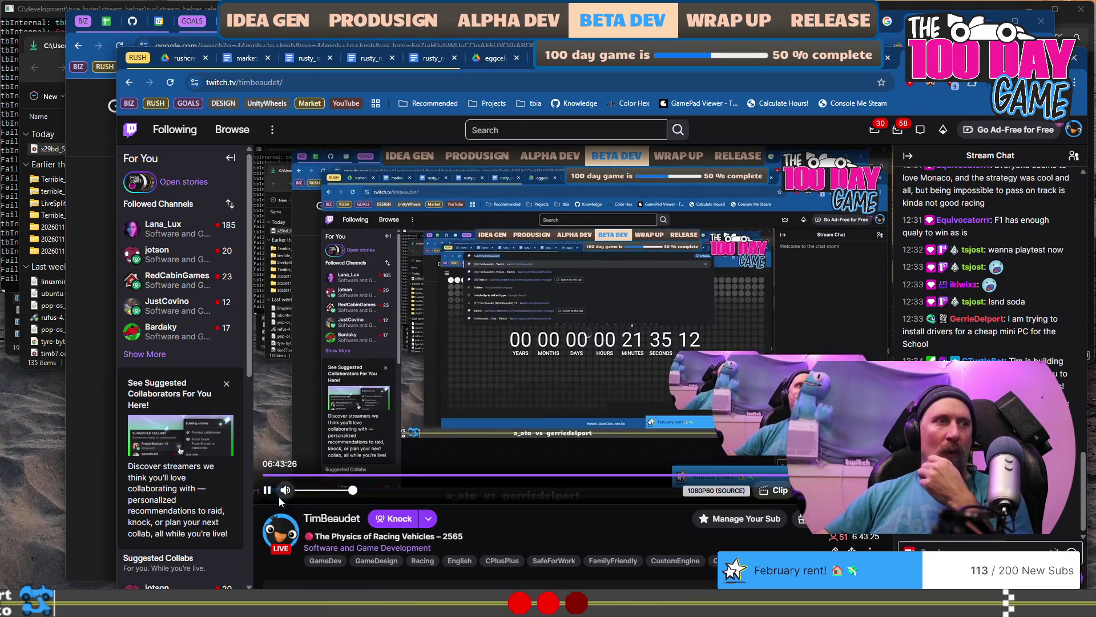
- Open the followed RedCabinGames Unity Dev stream and select its channel name in the address
click(137, 355)
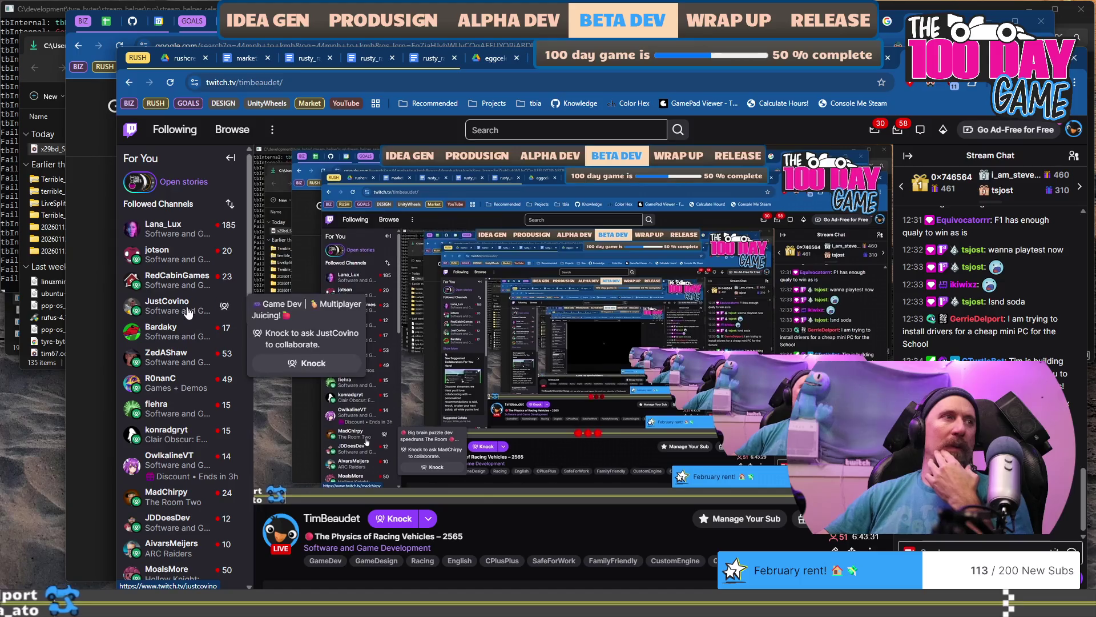
click(178, 280)
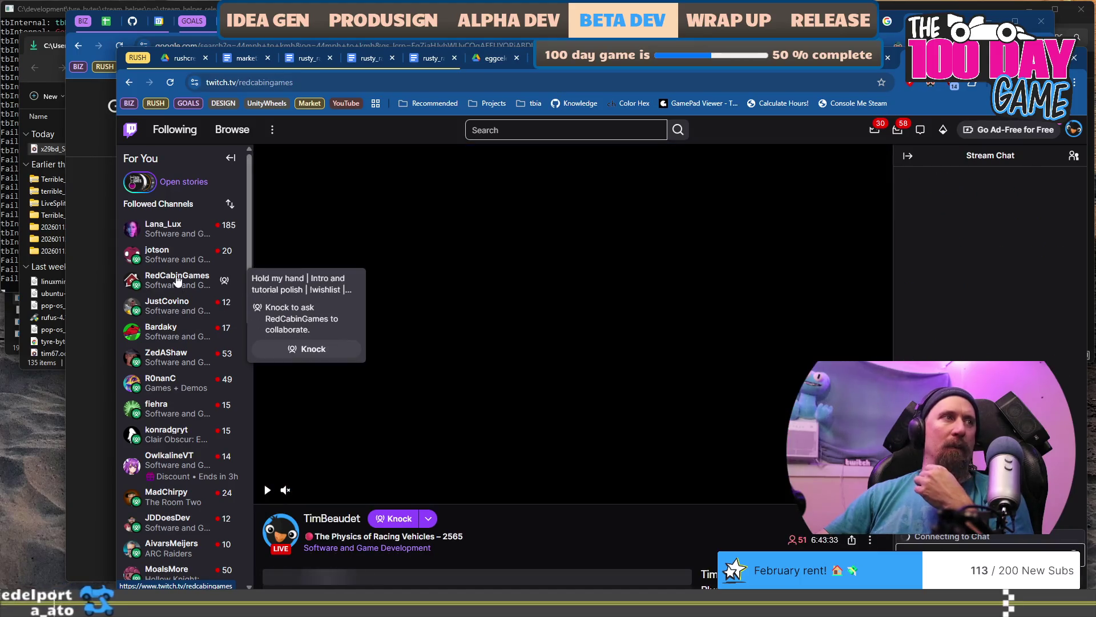
double_click(285, 83)
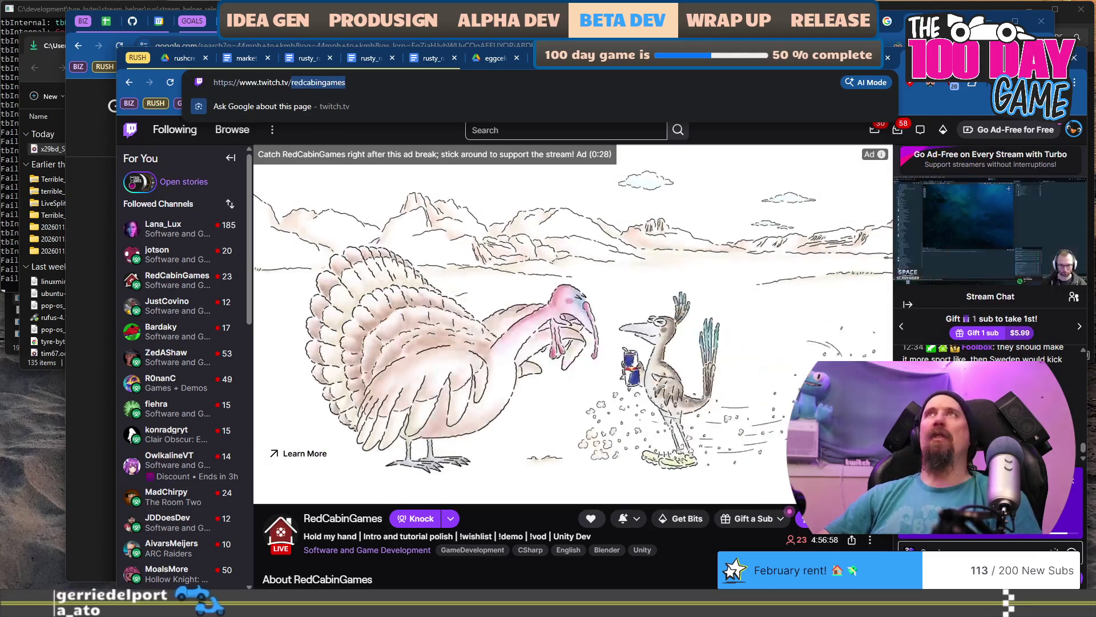
key(ctrl+super+Right)
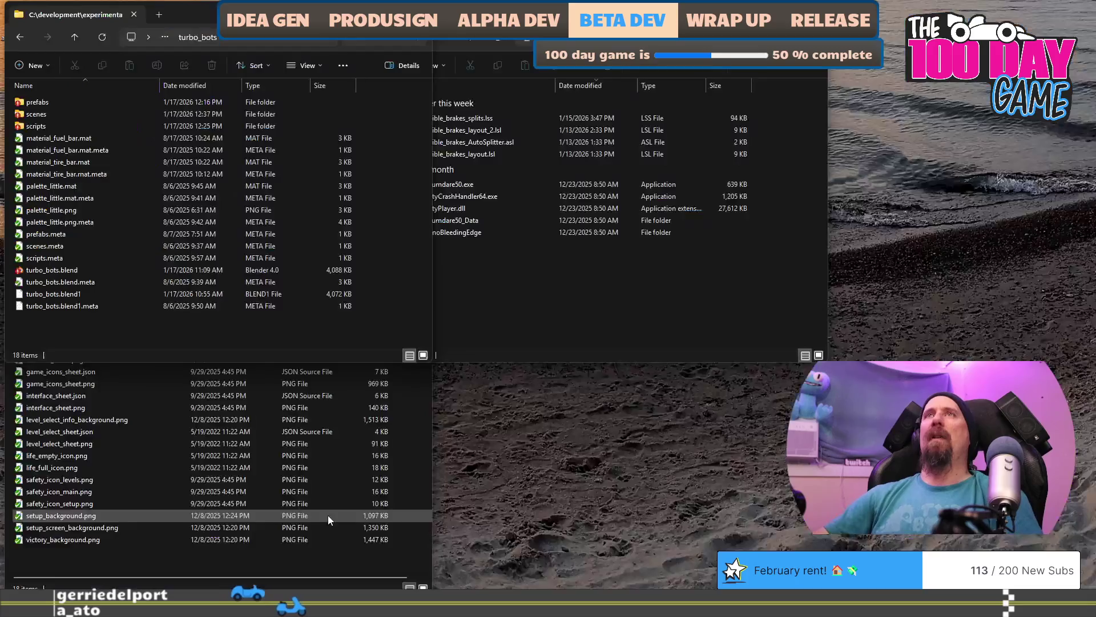